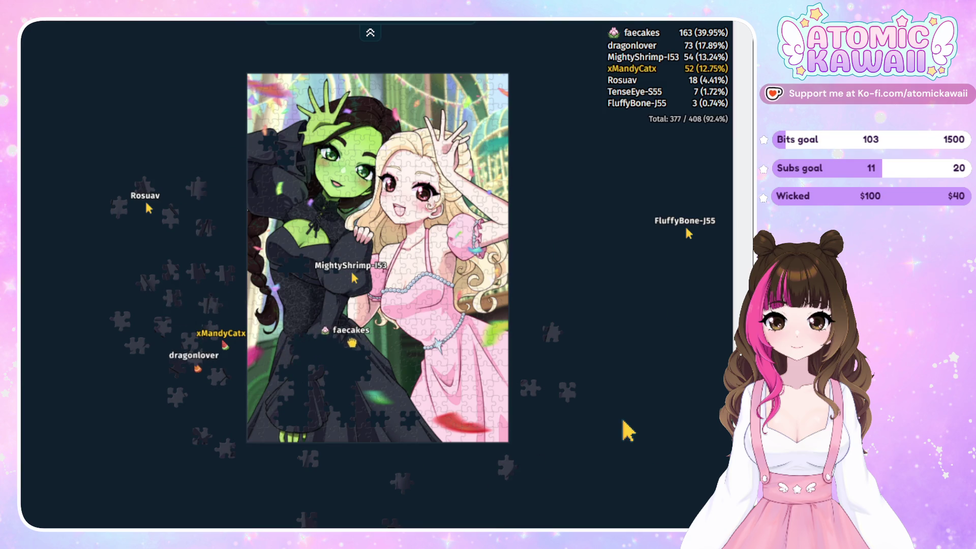
- Fit four more loose pieces into their gaps, bringing the puzzle to 401 of 408
{"action": "mouse_move", "coordinate": [563, 334]}
{"action": "left_mouse_down"}
{"action": "mouse_move", "coordinate": [307, 360]}
{"action": "mouse_move", "coordinate": [324, 344]}
{"action": "mouse_move", "coordinate": [327, 357]}
{"action": "mouse_move", "coordinate": [294, 375]}
{"action": "mouse_move", "coordinate": [298, 410]}
{"action": "mouse_move", "coordinate": [289, 405]}
{"action": "mouse_move", "coordinate": [311, 435]}
{"action": "mouse_move", "coordinate": [312, 394]}
{"action": "mouse_move", "coordinate": [397, 358]}
{"action": "left_mouse_up"}
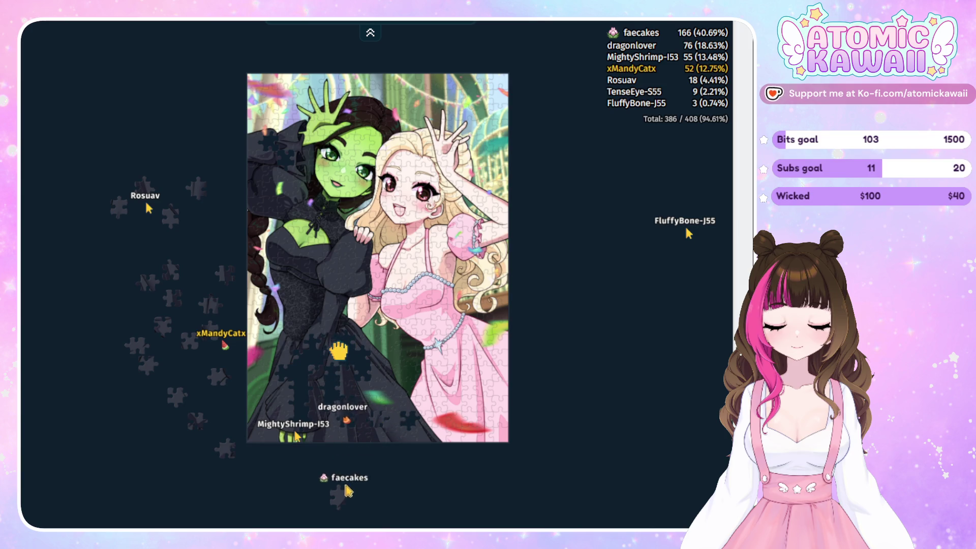
{"action": "left_click_drag", "start_coordinate": [347, 350], "coordinate": [351, 402]}
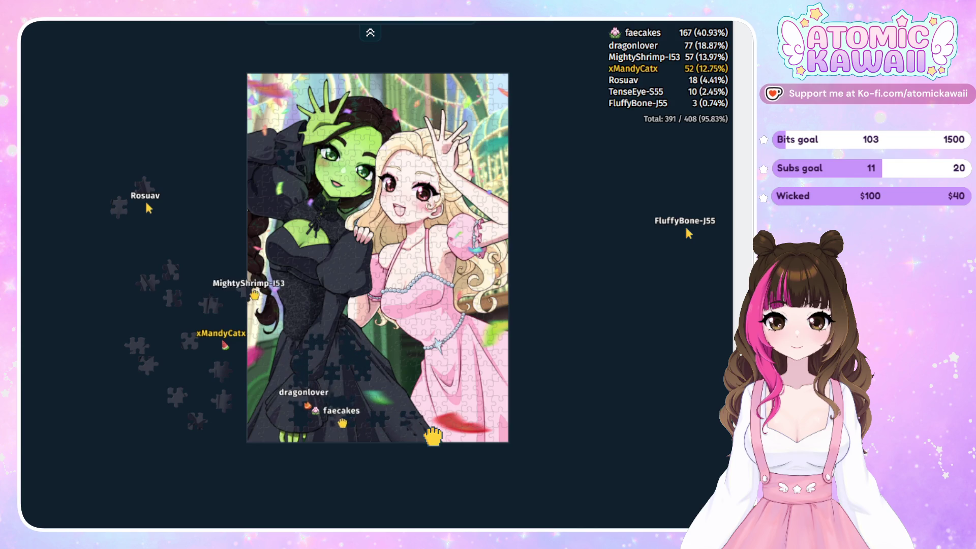
{"action": "left_click_drag", "start_coordinate": [183, 258], "coordinate": [197, 242]}
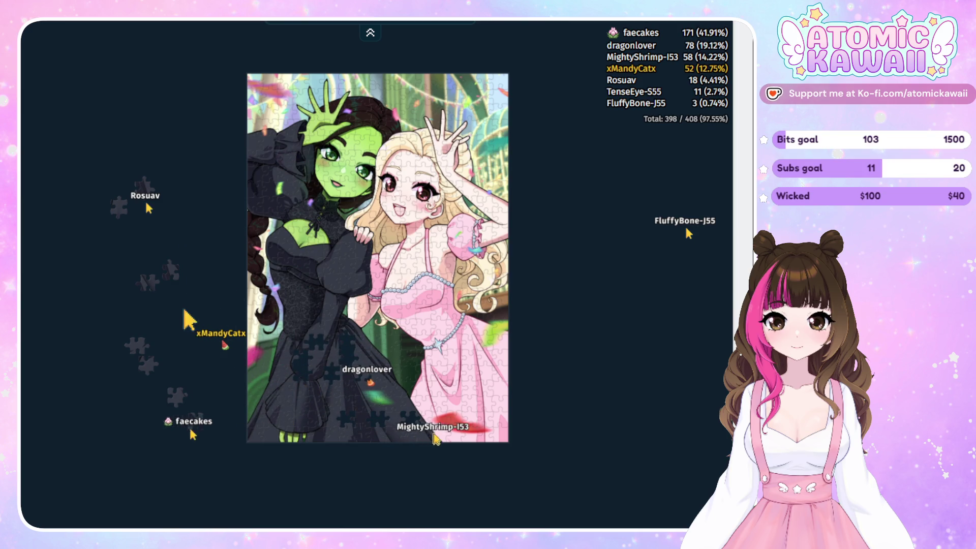
{"action": "left_click_drag", "start_coordinate": [163, 294], "coordinate": [342, 383]}
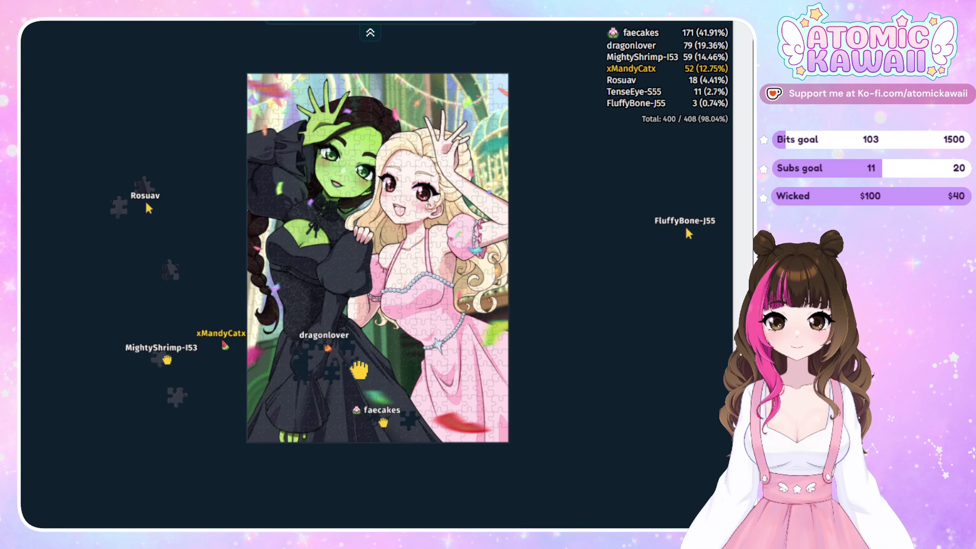
{"action": "left_click", "coordinate": [390, 429]}
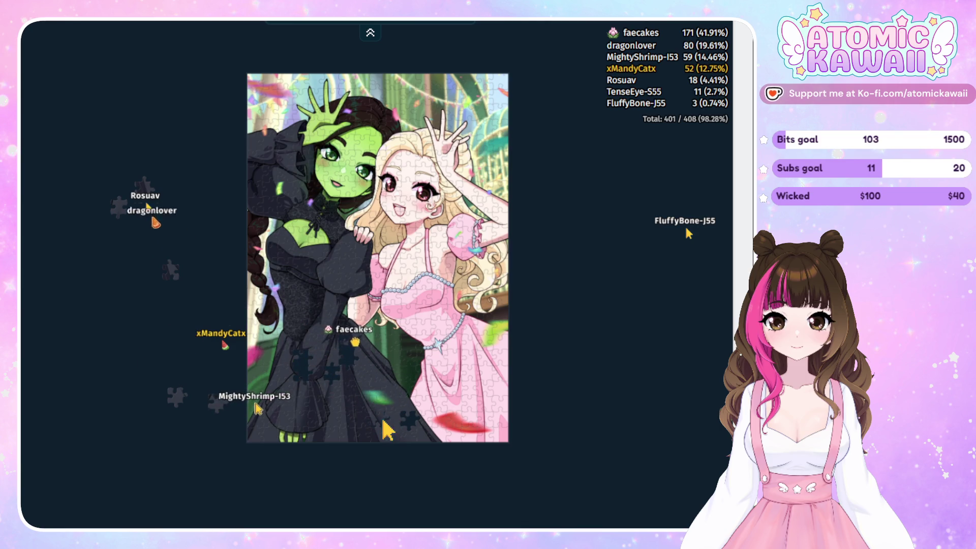
- Fit one more loose piece into the puzzle's lower right
{"action": "mouse_move", "coordinate": [175, 396]}
{"action": "left_mouse_down"}
{"action": "mouse_move", "coordinate": [185, 414]}
{"action": "mouse_move", "coordinate": [242, 425]}
{"action": "mouse_move", "coordinate": [459, 430]}
{"action": "mouse_move", "coordinate": [414, 427]}
{"action": "left_mouse_up"}
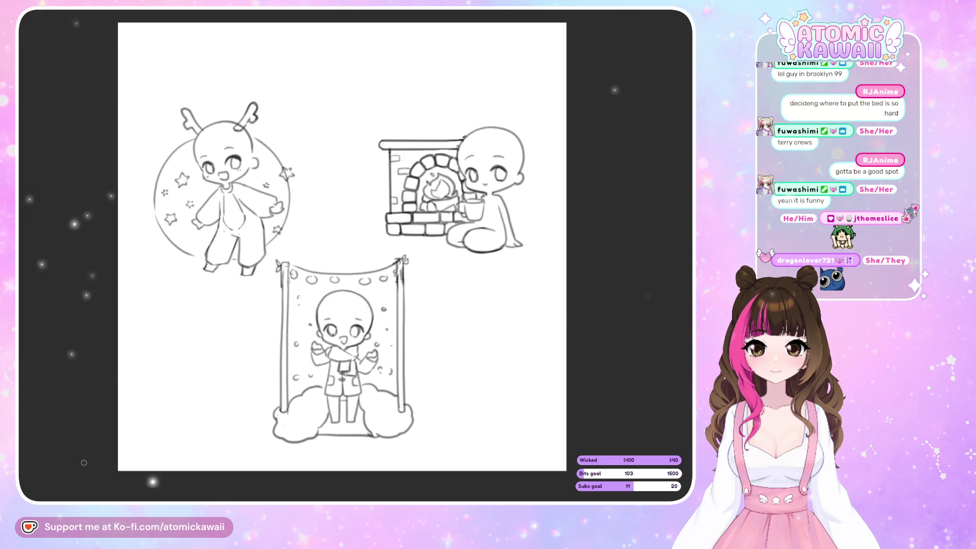
- Zoom in on the dragon-onesie chibi and toggle horizontal flip repeatedly, ending mirrored
{"action": "scroll", "coordinate": [231, 275], "scroll_direction": "up", "scroll_amount": 2}
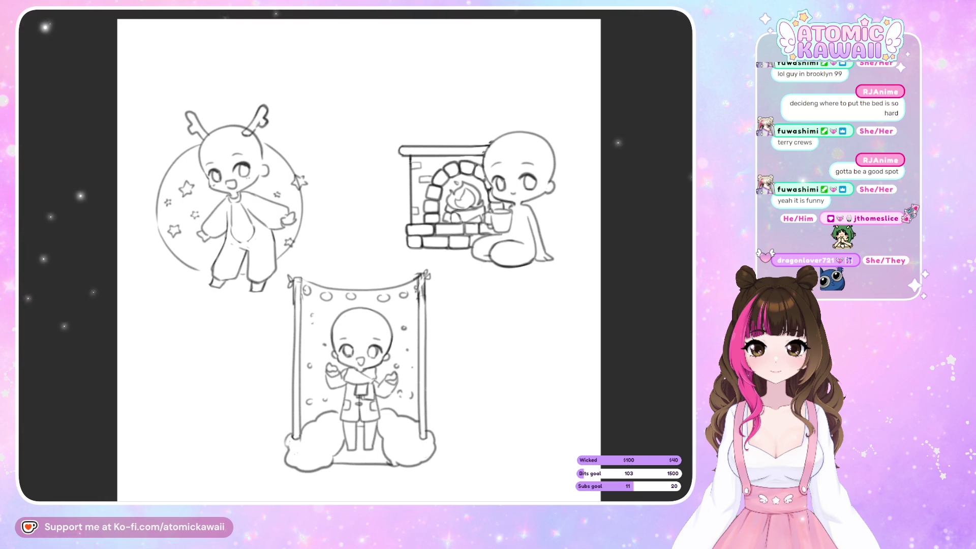
{"action": "scroll", "coordinate": [147, 231], "scroll_direction": "up", "scroll_amount": 2}
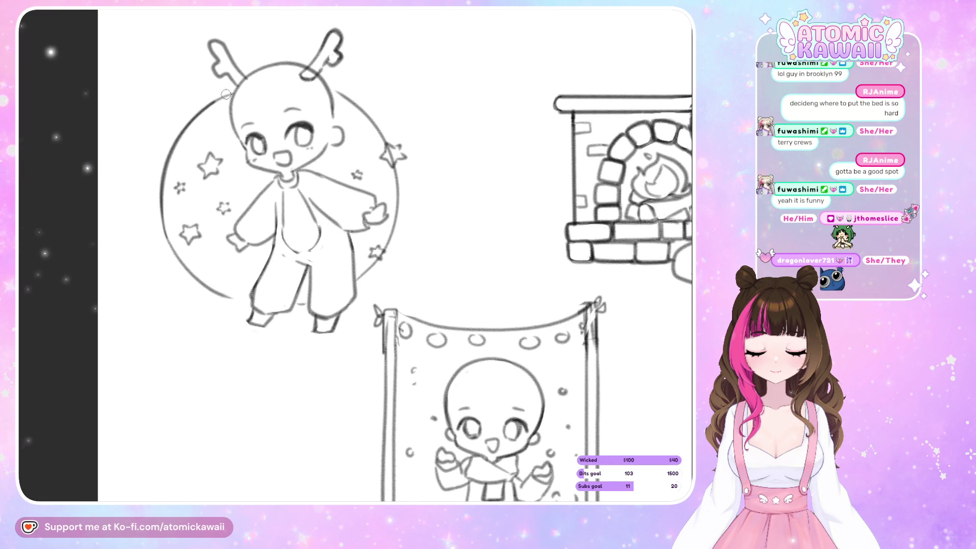
{"action": "key", "text": "h"}
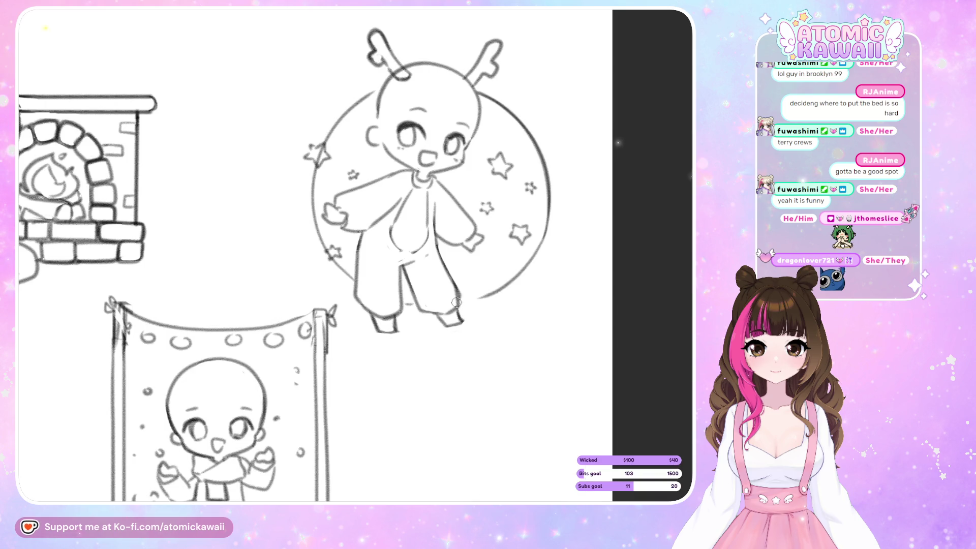
{"action": "key", "text": "h"}
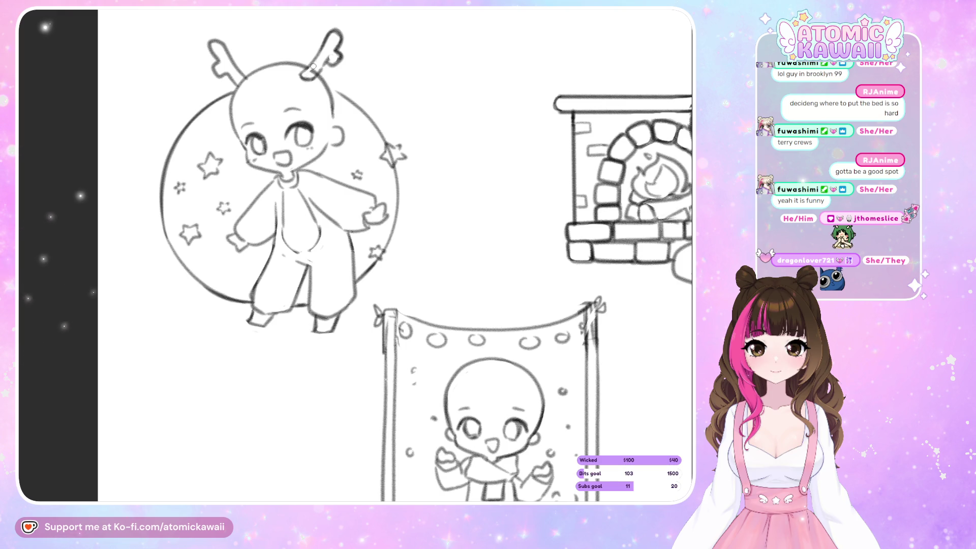
{"action": "key", "text": "h"}
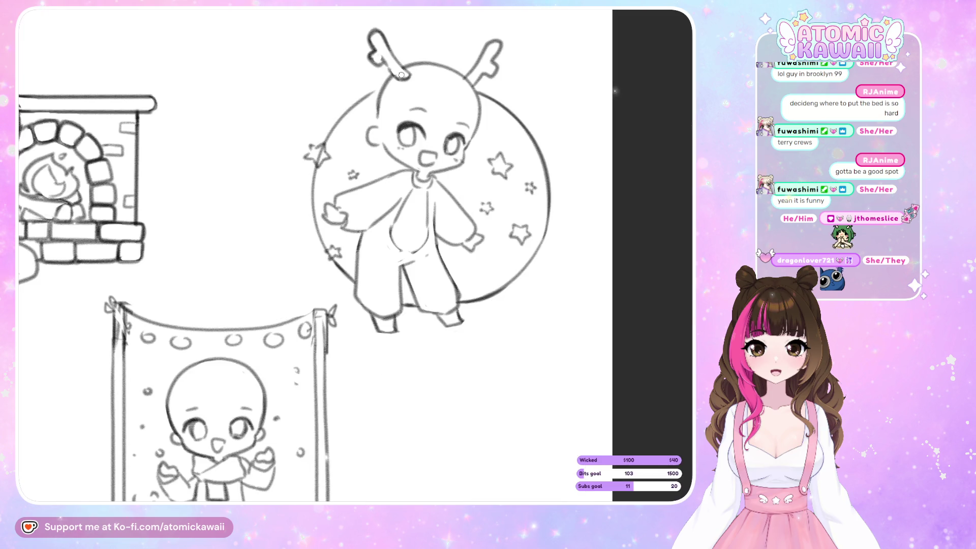
{"action": "key", "text": "h"}
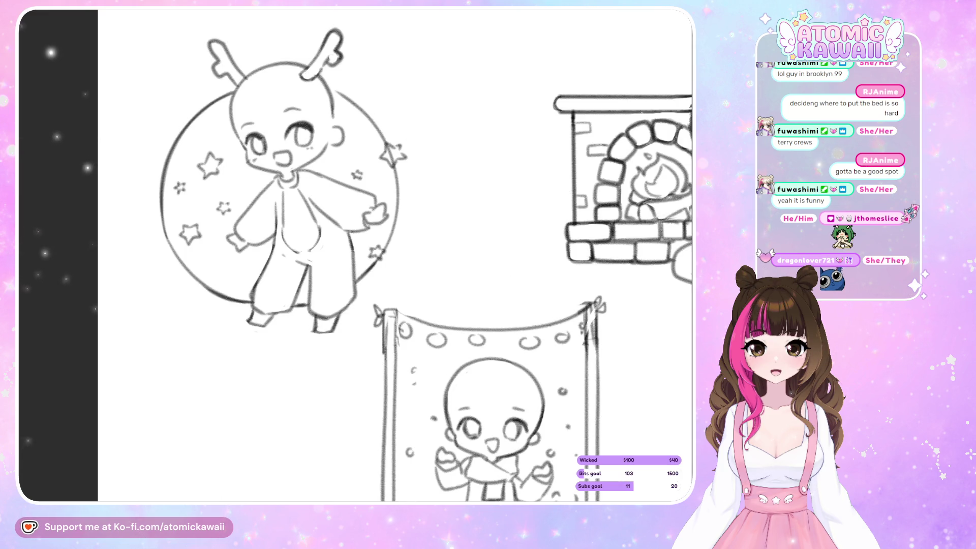
{"action": "key", "text": "h"}
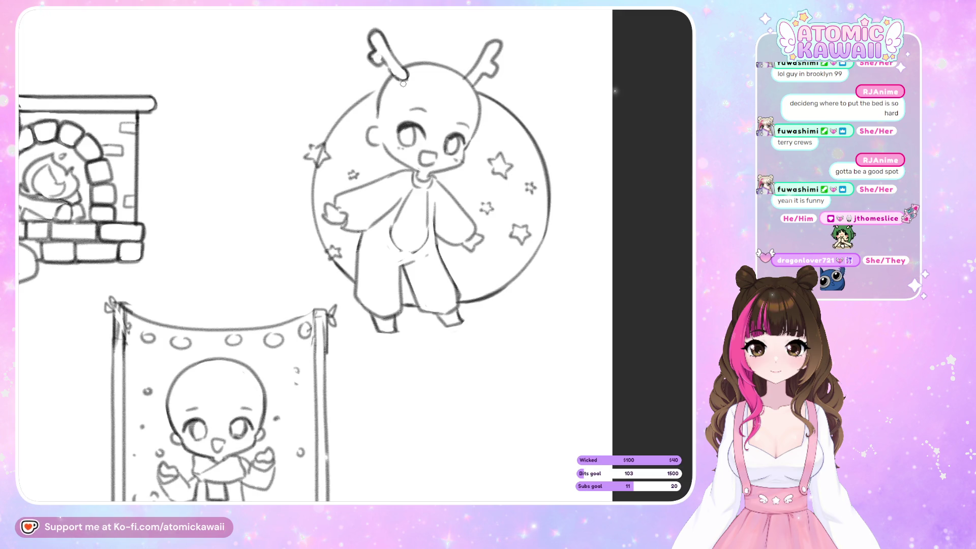
{"action": "key", "text": "h"}
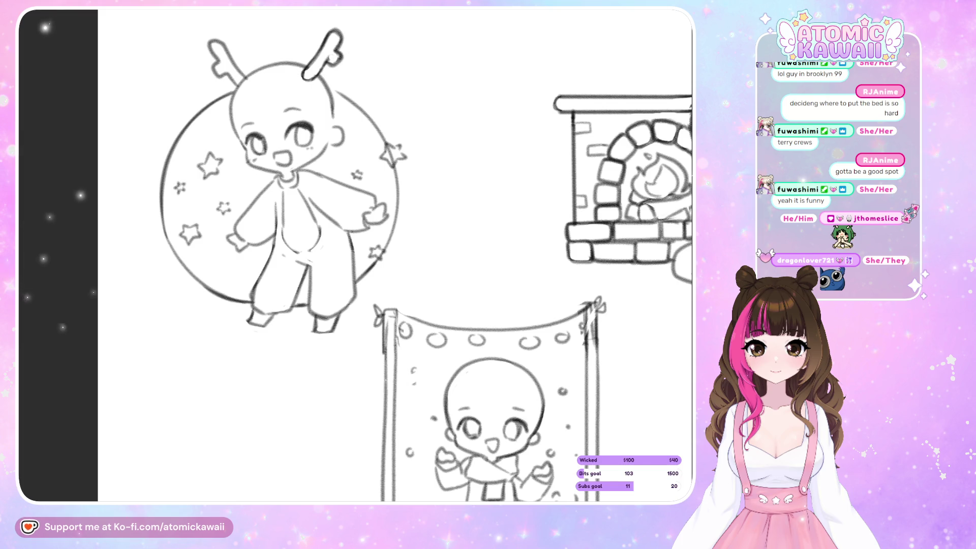
{"action": "key", "text": "h"}
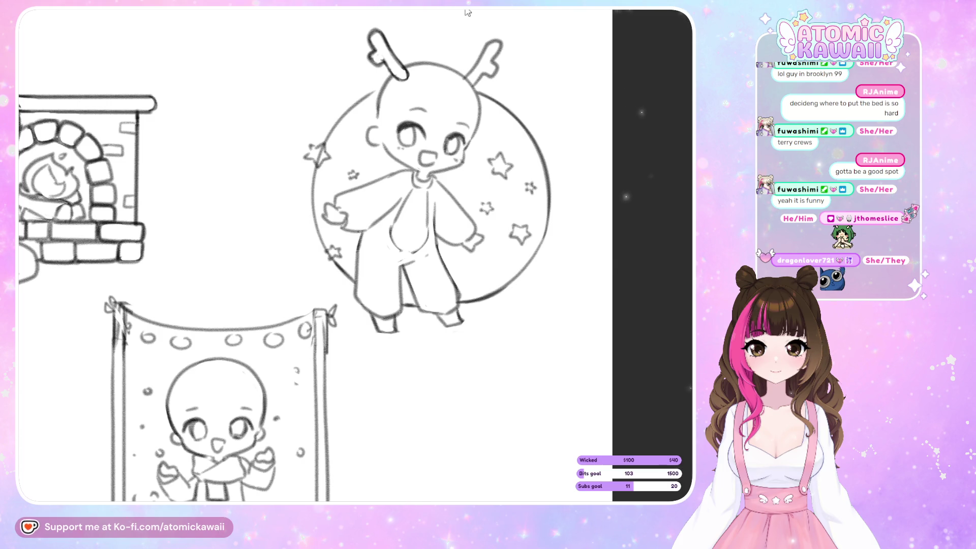
{"action": "key", "text": "h"}
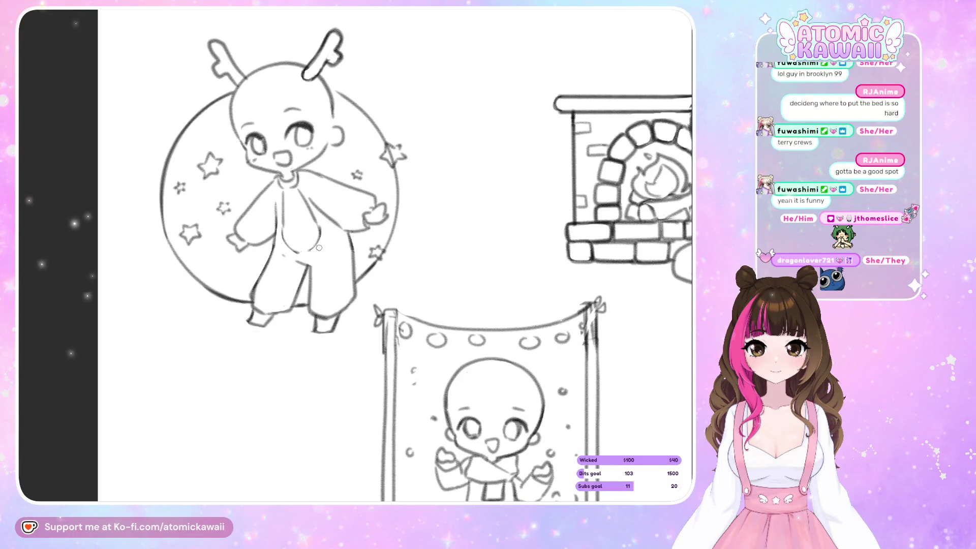
{"action": "key", "text": "h"}
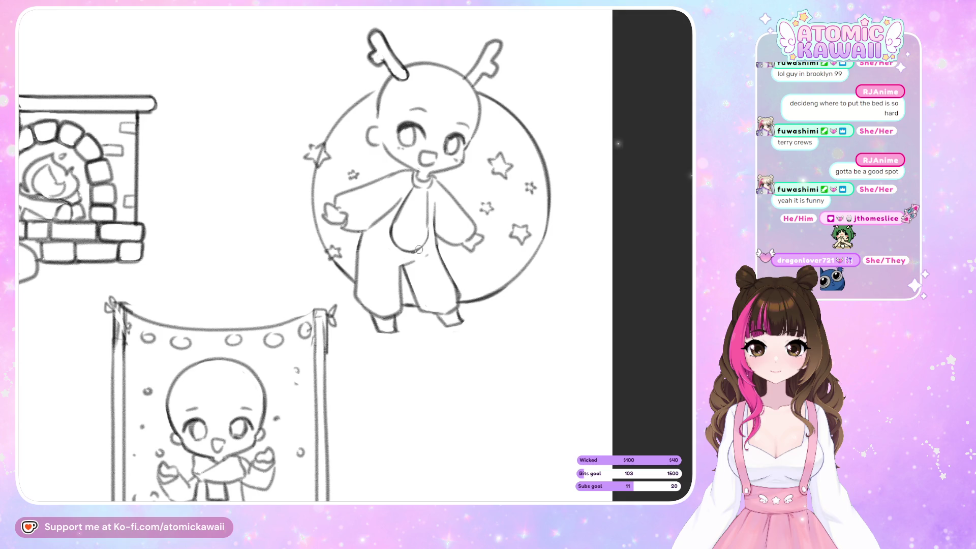
- Darken the onesie arm line near the shoulder, comparing it in mirrored view
{"action": "key", "text": "h"}
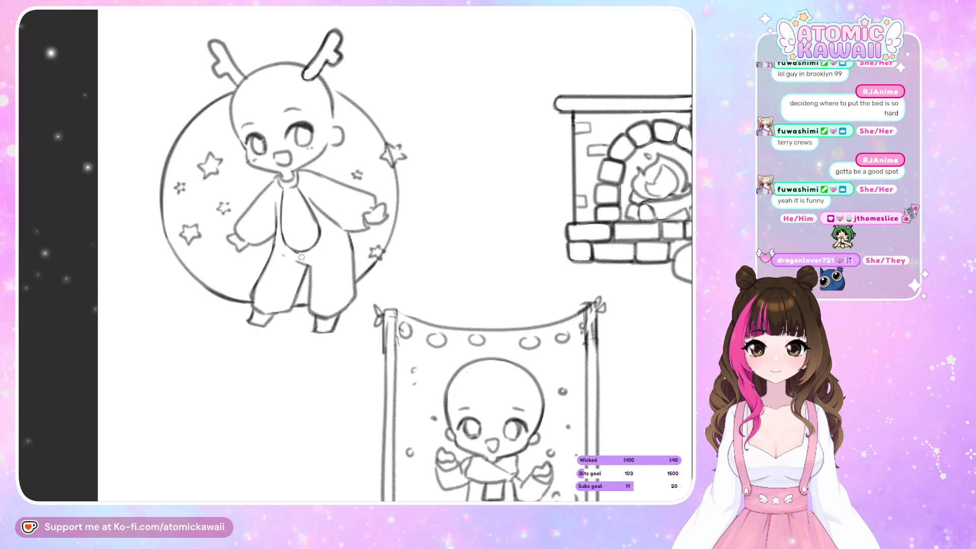
{"action": "key", "text": "h"}
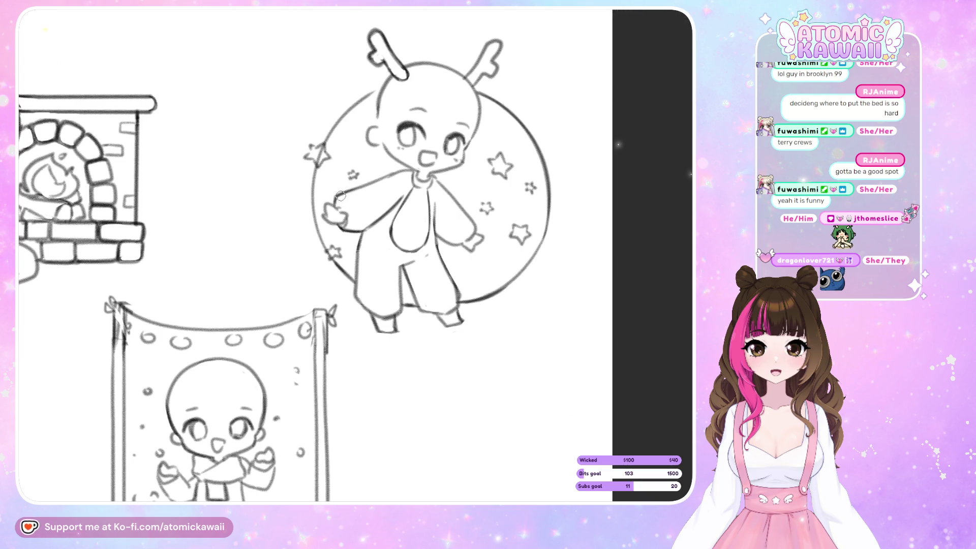
{"action": "left_click_drag", "start_coordinate": [389, 177], "coordinate": [413, 170]}
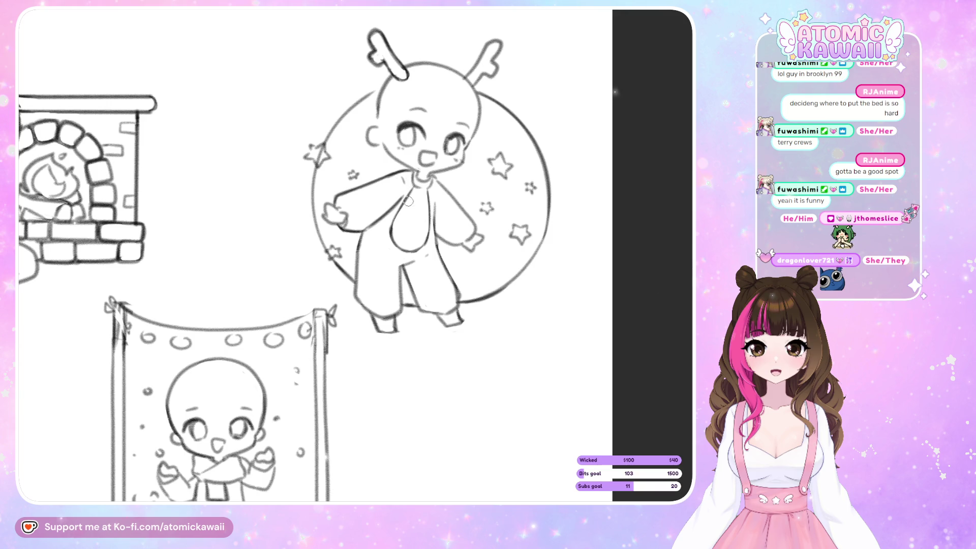
{"action": "key", "text": "h"}
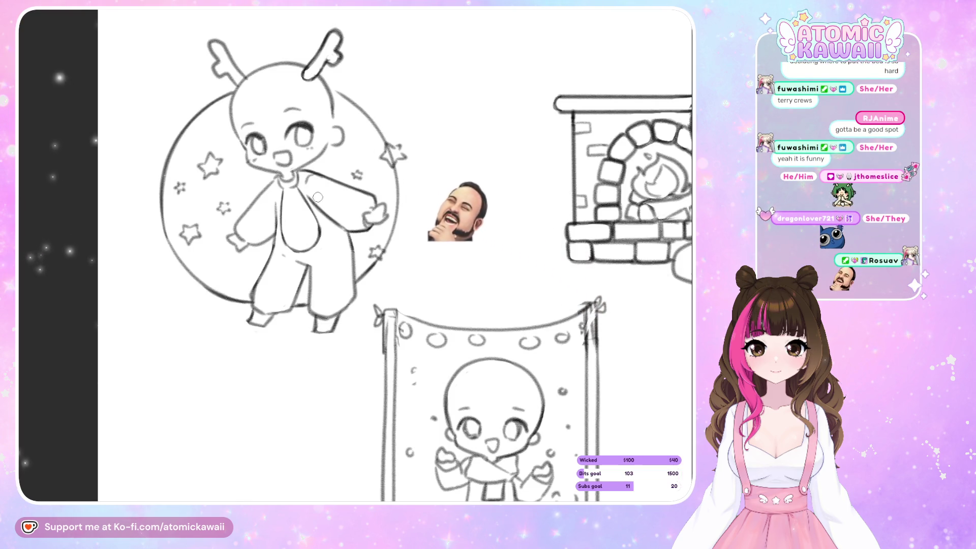
{"action": "key", "text": "h"}
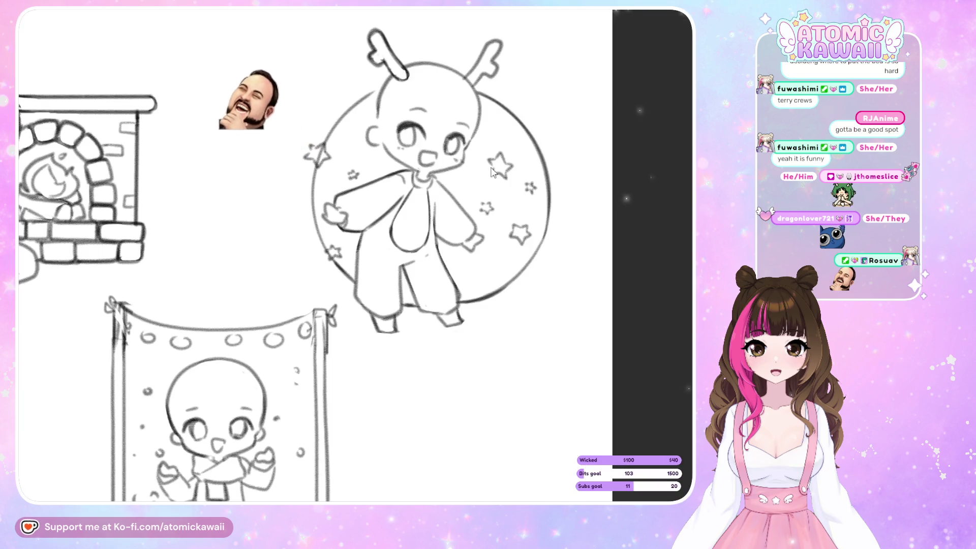
{"action": "key", "text": "h"}
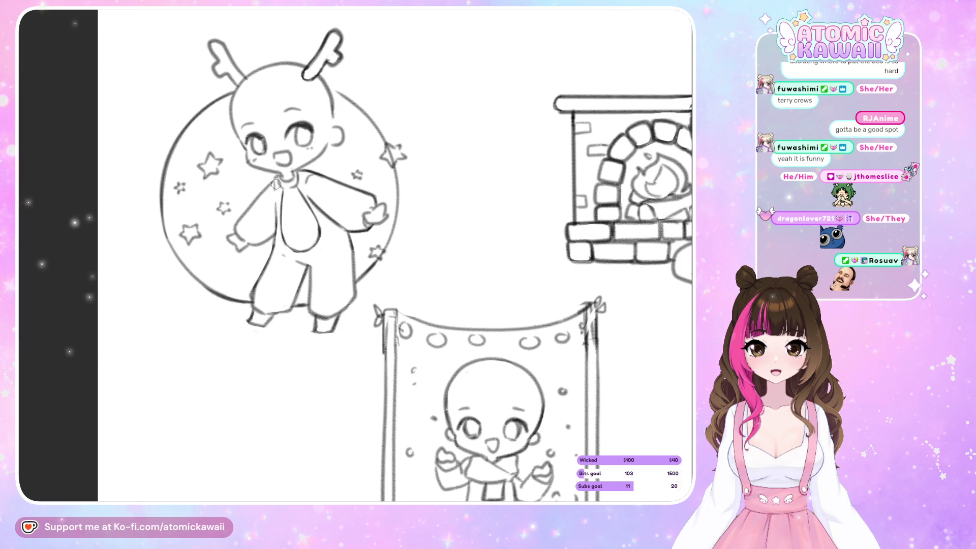
{"action": "key", "text": "h"}
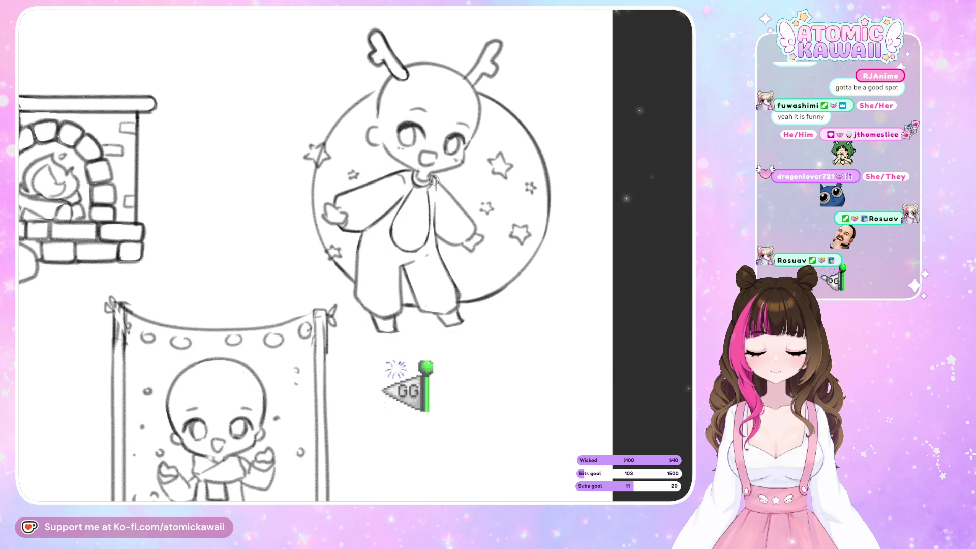
{"action": "key", "text": "h"}
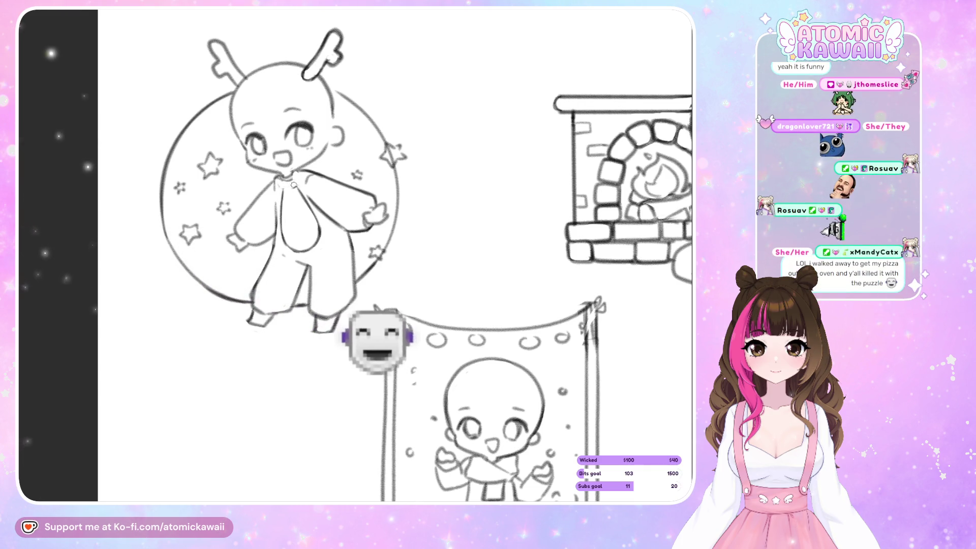
- Keep checking the chibi's balance with repeated mirror toggles, ending unflipped
{"action": "key", "text": "m"}
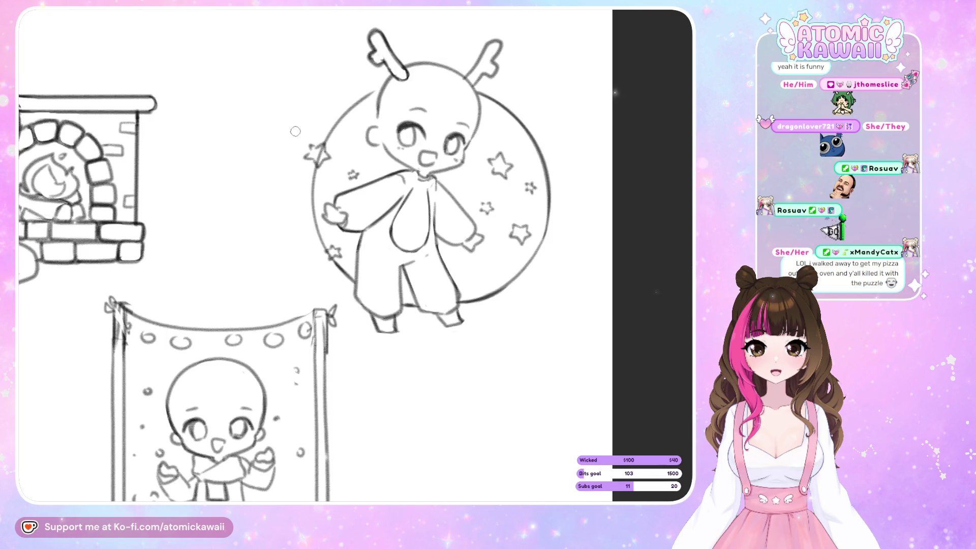
{"action": "key", "text": "m"}
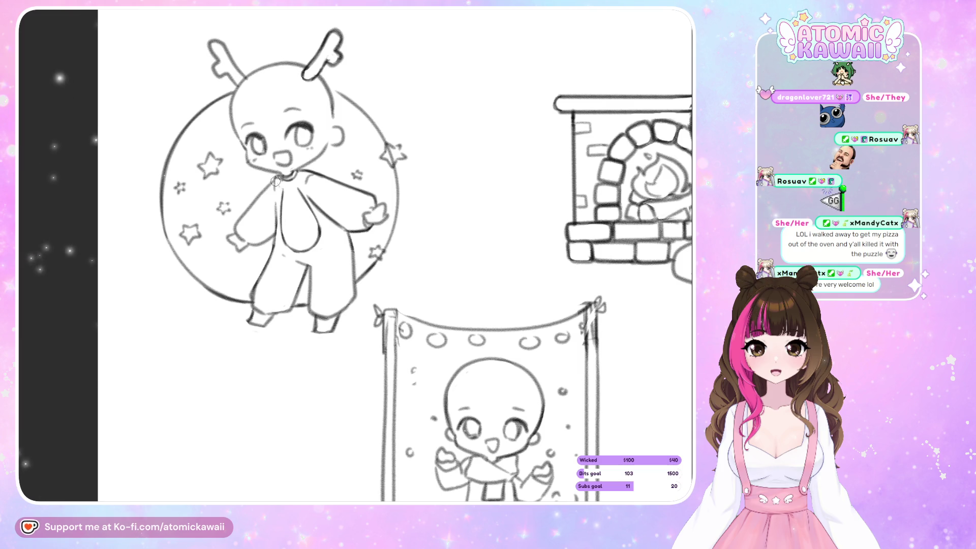
{"action": "key", "text": "h"}
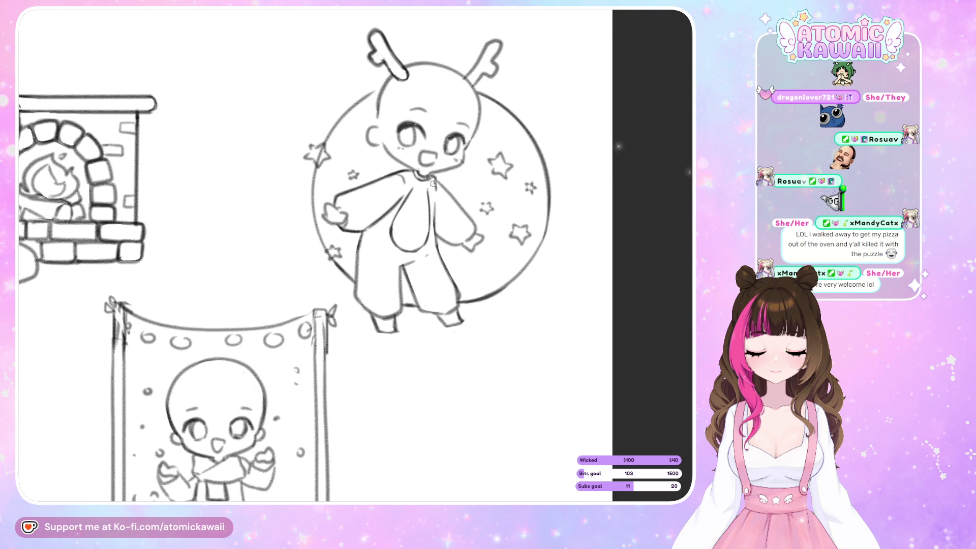
{"action": "key", "text": "h"}
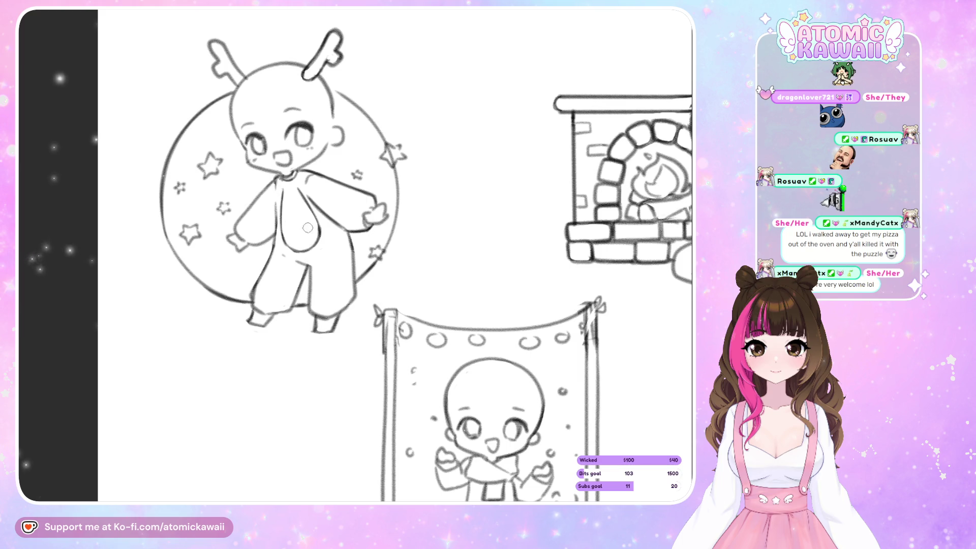
{"action": "key", "text": "h"}
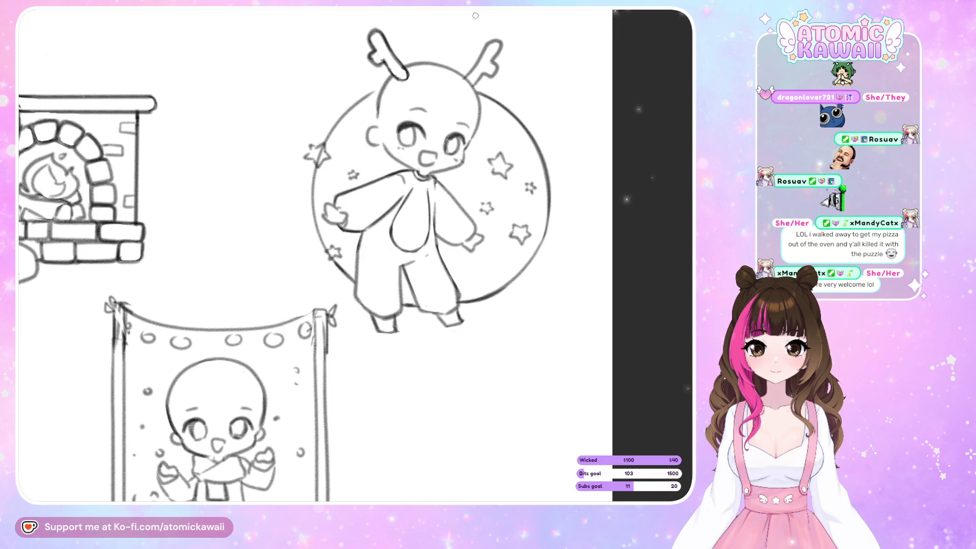
{"action": "key", "text": "h"}
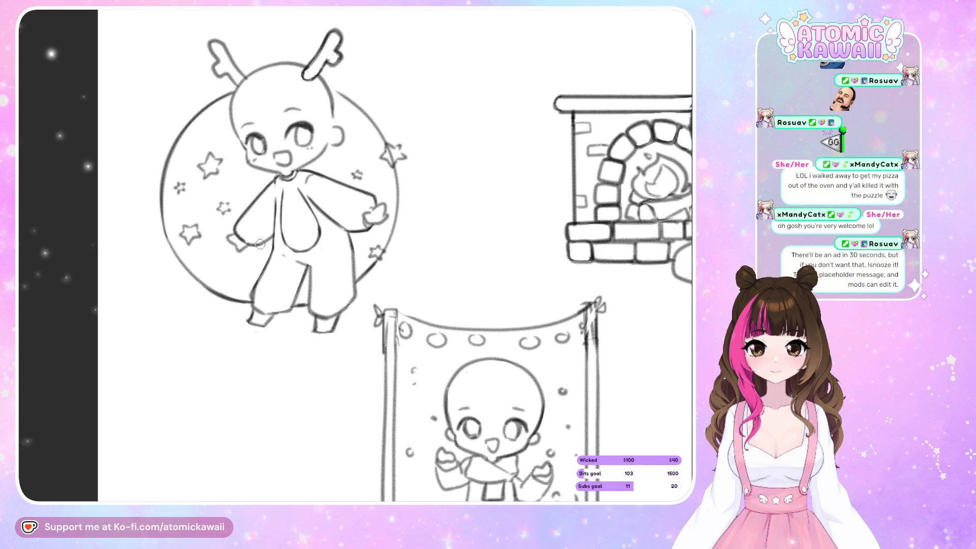
{"action": "key", "text": "h"}
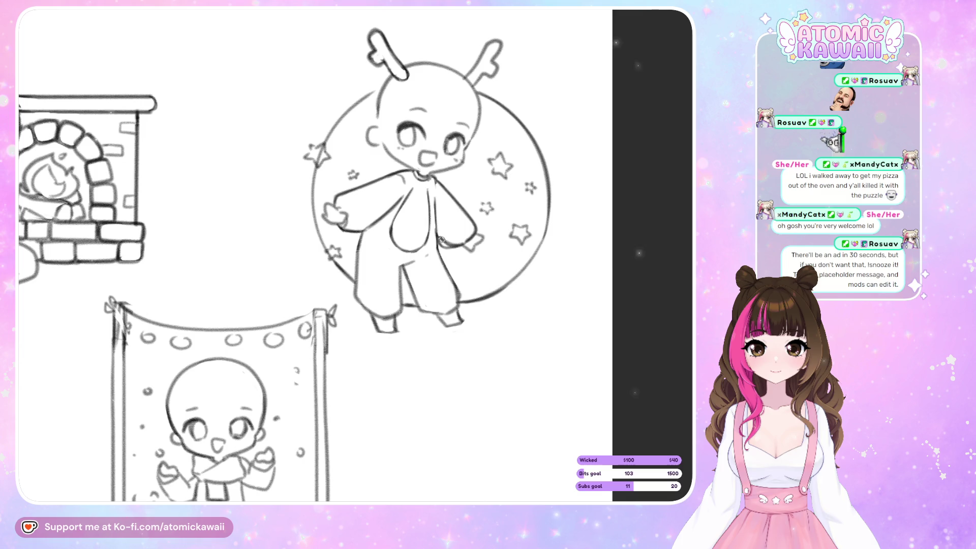
{"action": "key", "text": "h"}
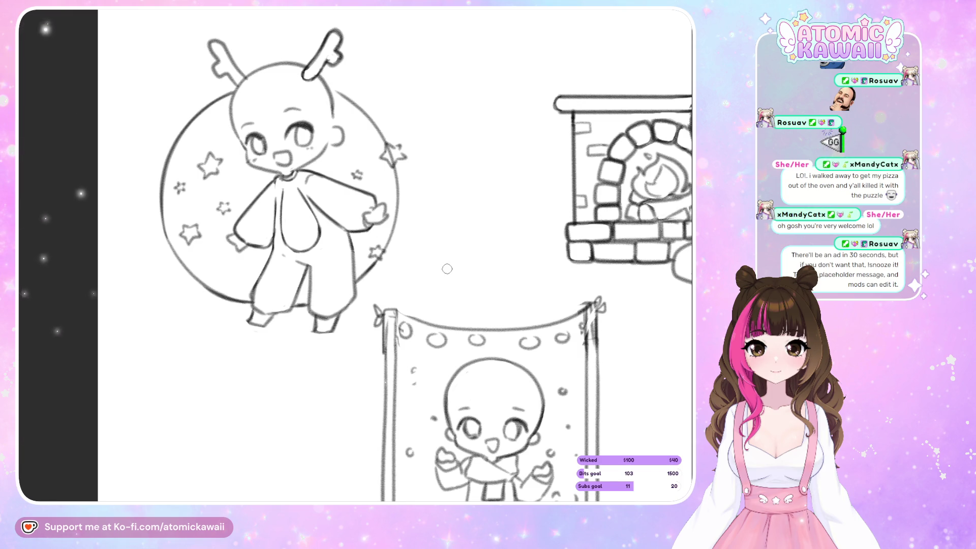
{"action": "scroll", "coordinate": [503, 106], "scroll_direction": "up", "scroll_amount": 1}
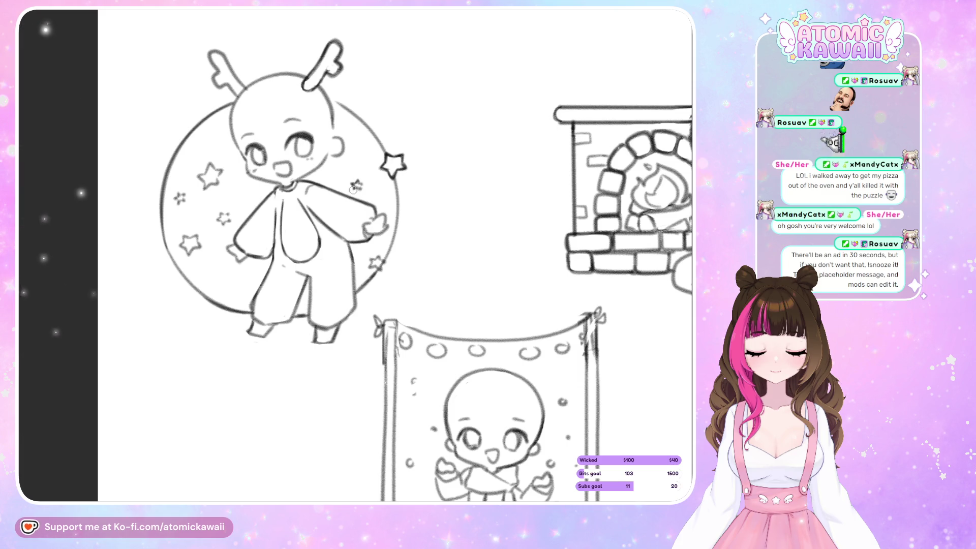
- Bolden the horns and the large star, checking them three times in mirrored view
{"action": "key", "text": "h"}
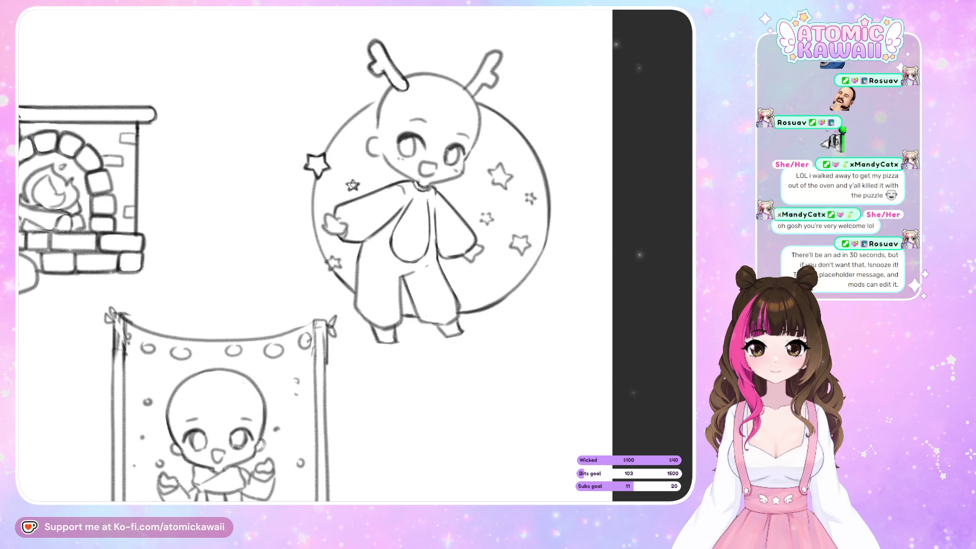
{"action": "key", "text": "h"}
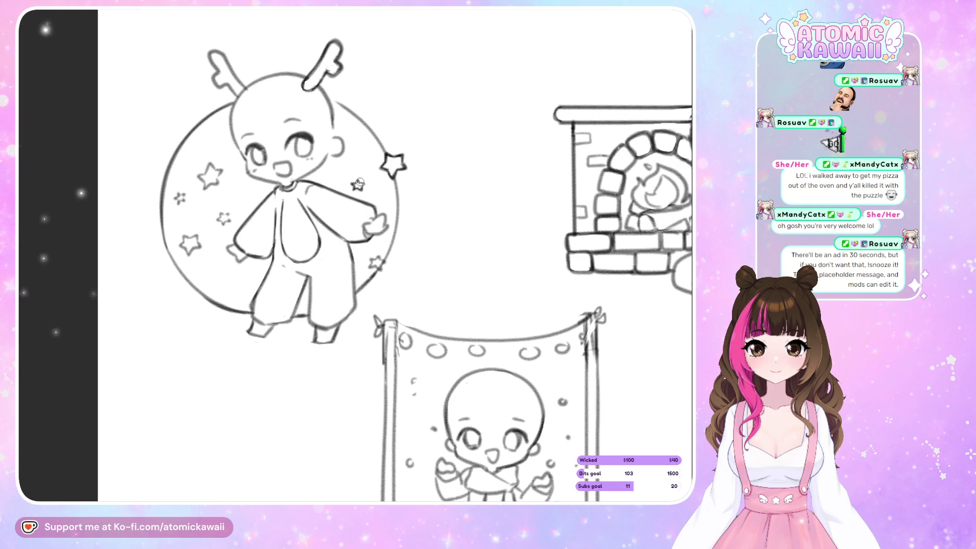
{"action": "key", "text": "h"}
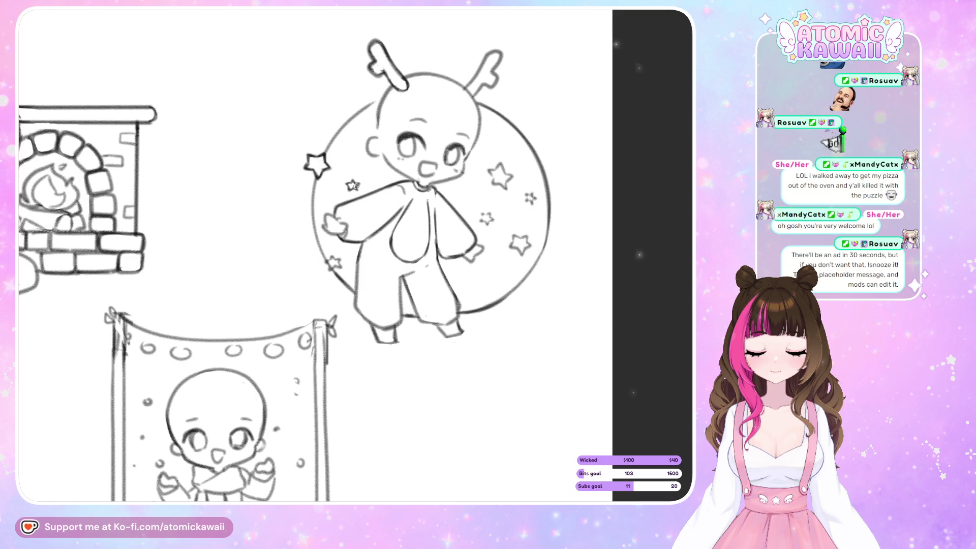
{"action": "key", "text": "h"}
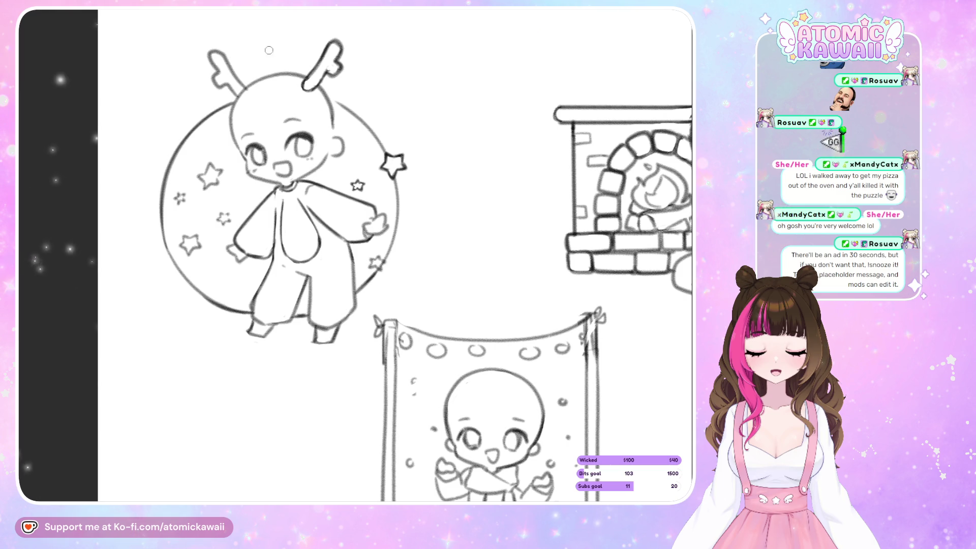
{"action": "key", "text": "h"}
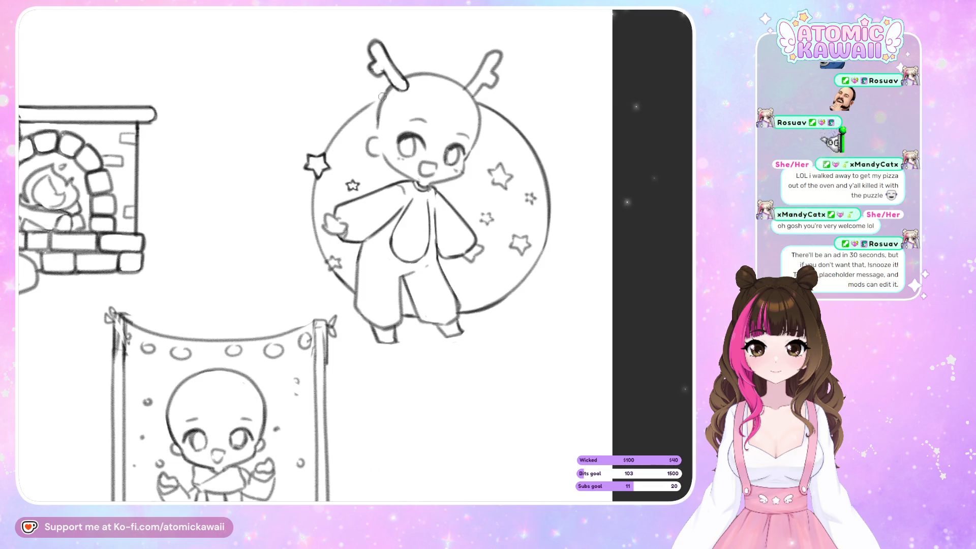
{"action": "key", "text": "h"}
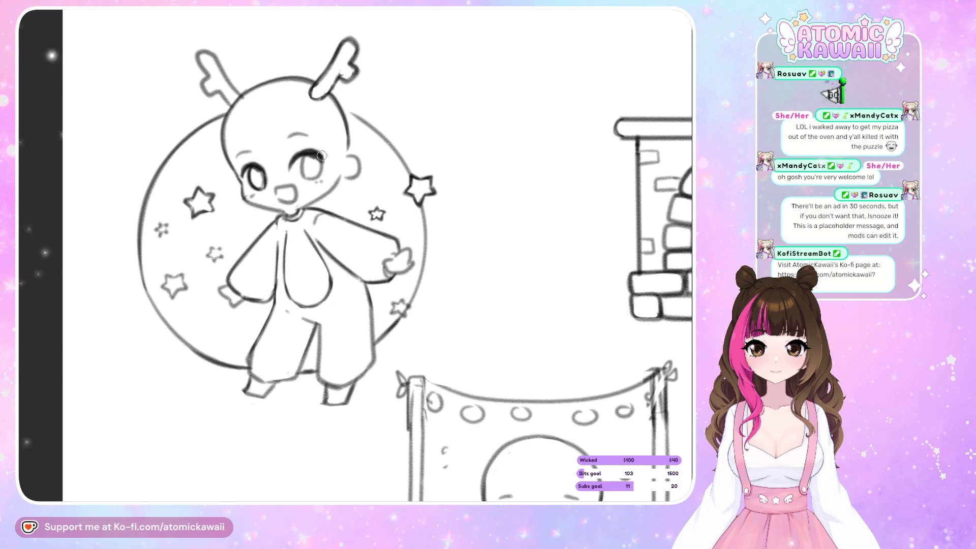
- Check the dragon chibi's face in mirrored view several times before shading
{"action": "key", "text": "h"}
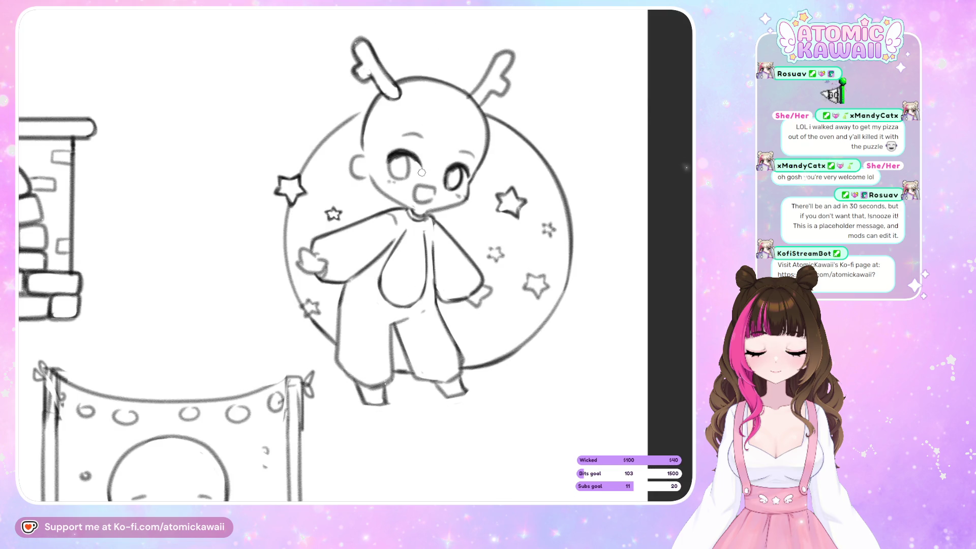
{"action": "key", "text": "h"}
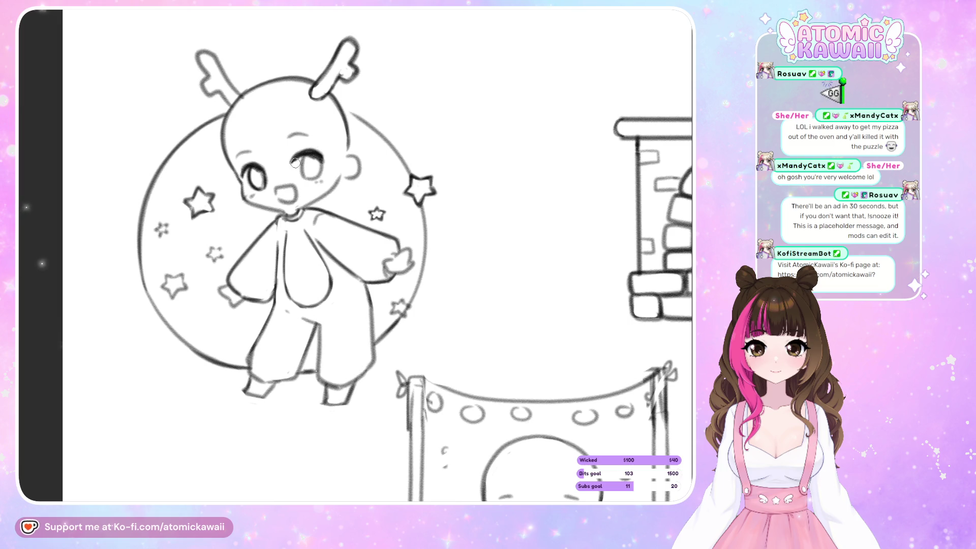
{"action": "key", "text": "h"}
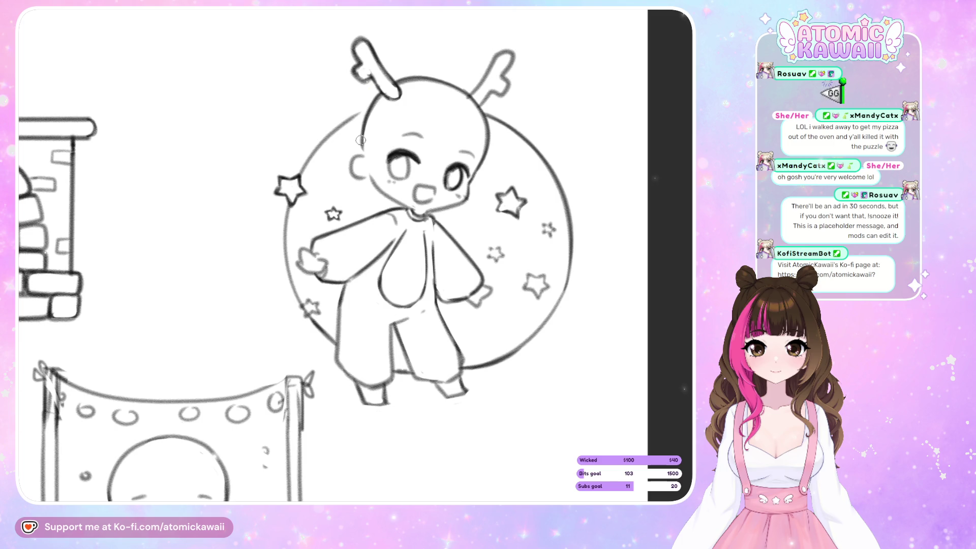
{"action": "key", "text": "h"}
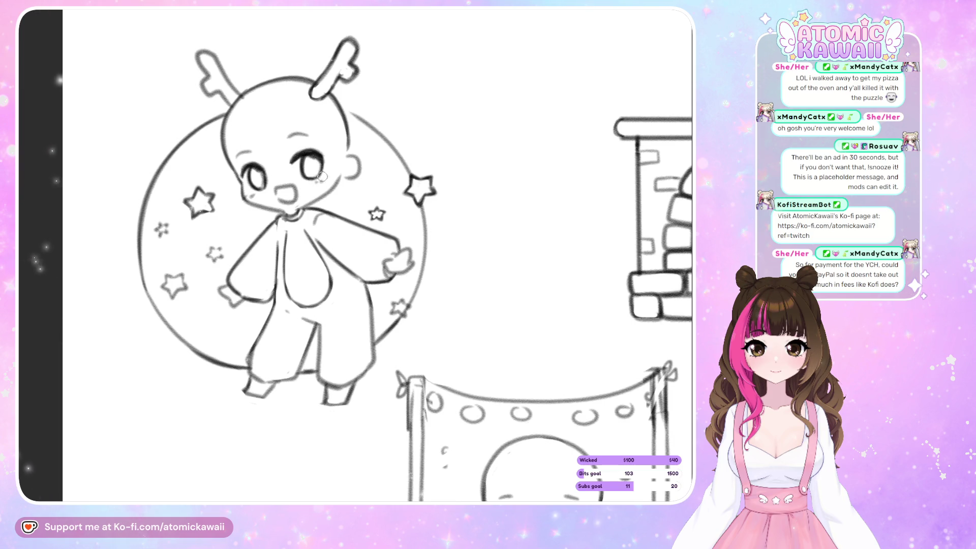
{"action": "key", "text": "h"}
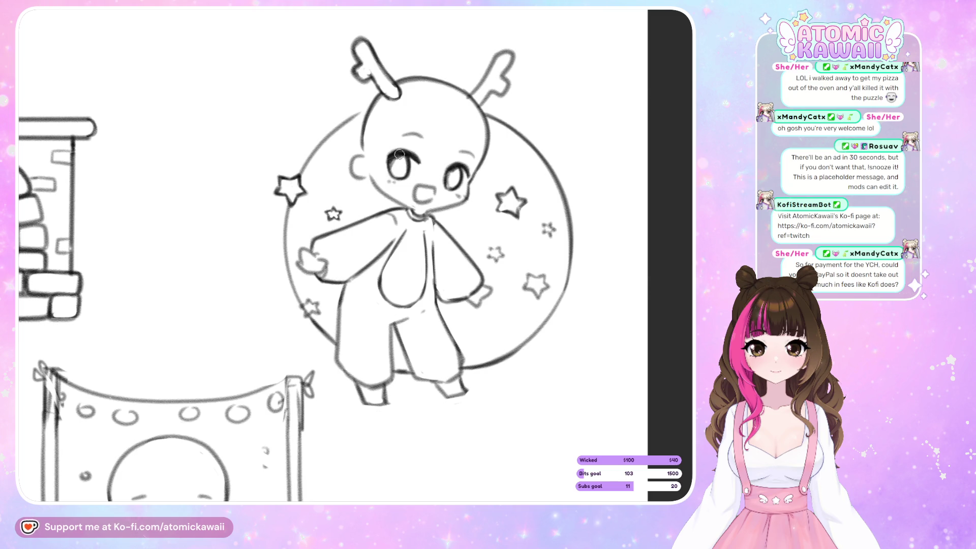
- Shade both eyes grey with the pencil, flipping the view to compare their symmetry
{"action": "left_click_drag", "start_coordinate": [394, 170], "coordinate": [405, 157]}
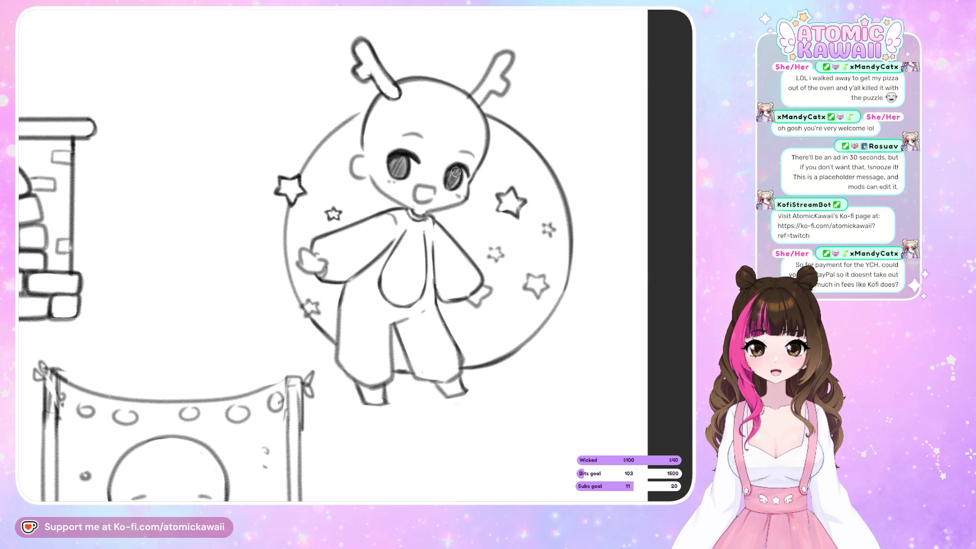
{"action": "left_click_drag", "start_coordinate": [456, 175], "coordinate": [460, 184]}
{"action": "key", "text": "h"}
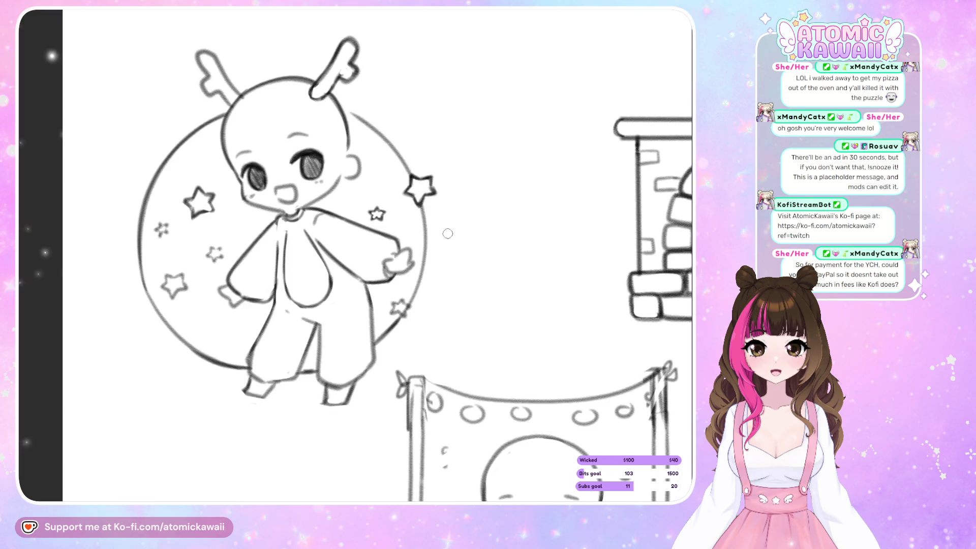
{"action": "key", "text": "h"}
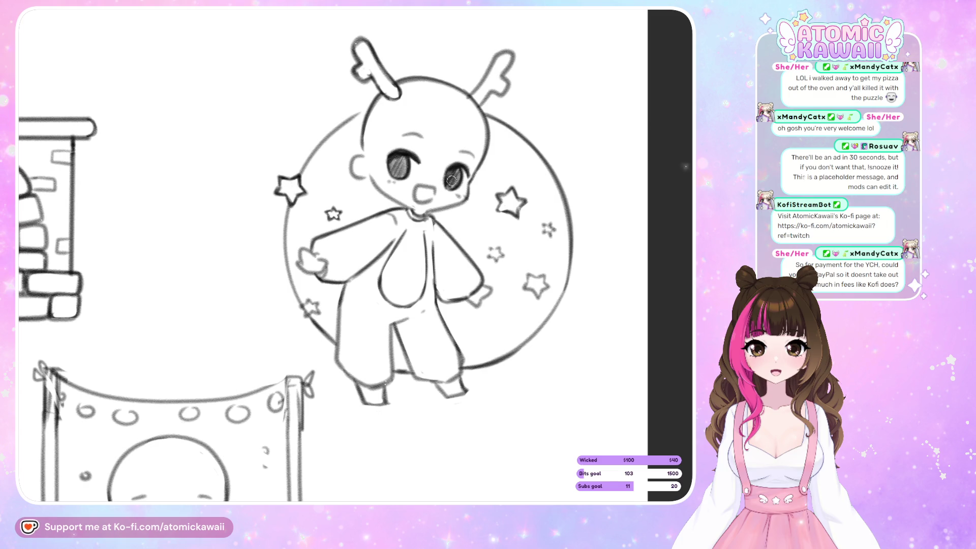
{"action": "key", "text": "h"}
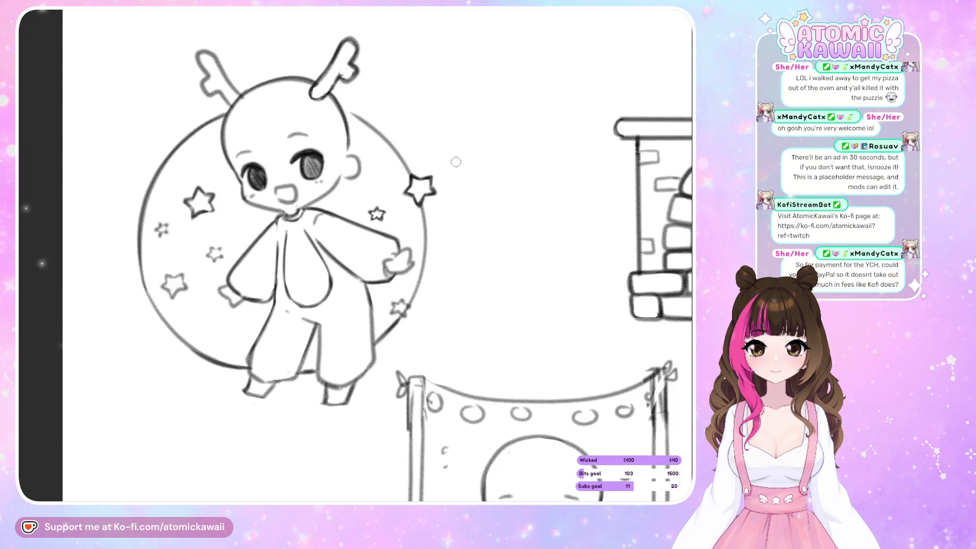
{"action": "key", "text": "h"}
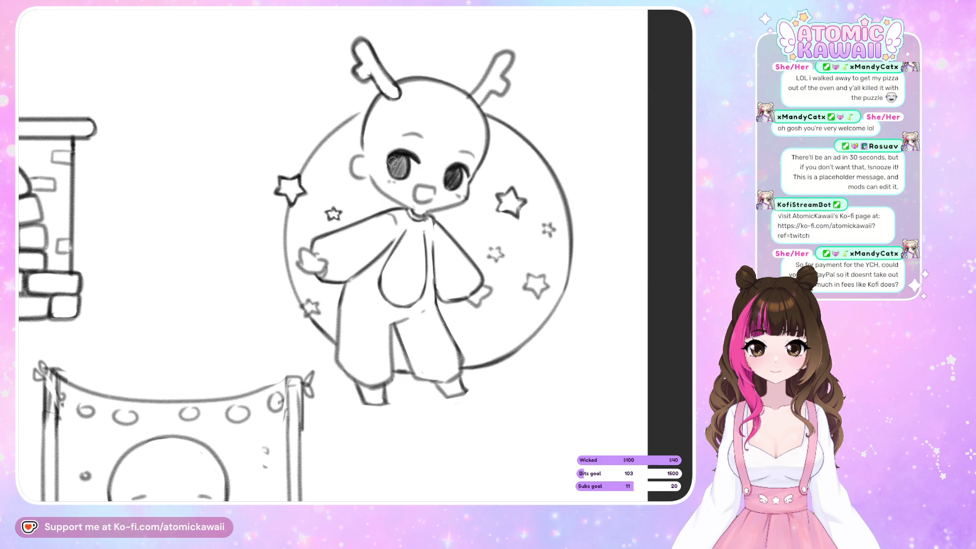
{"action": "mouse_move", "coordinate": [395, 175]}
{"action": "left_mouse_down"}
{"action": "mouse_move", "coordinate": [407, 168]}
{"action": "mouse_move", "coordinate": [412, 181]}
{"action": "left_mouse_up"}
{"action": "key", "text": "h"}
{"action": "key", "text": "h"}
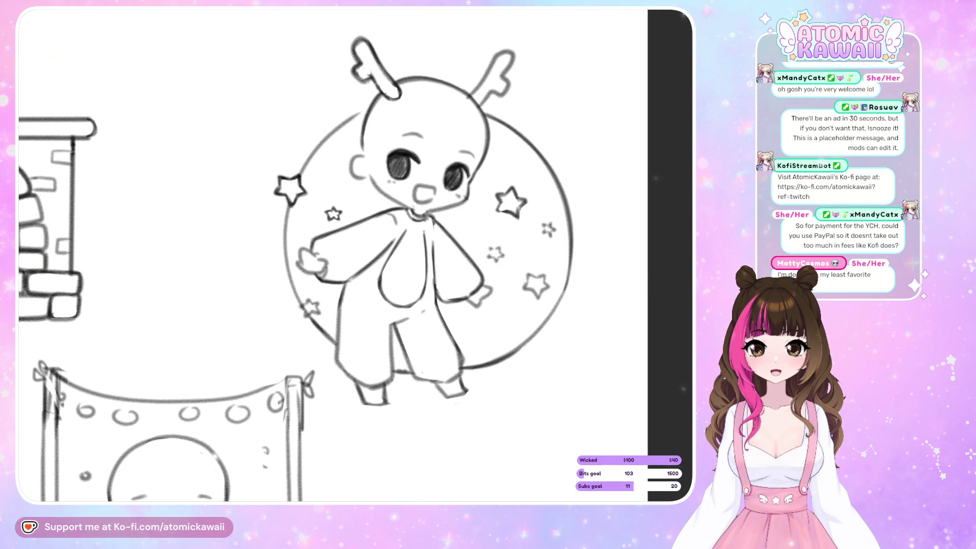
- Recheck the shaded eyes and face proportions with several more mirror toggles
{"action": "key", "text": "m"}
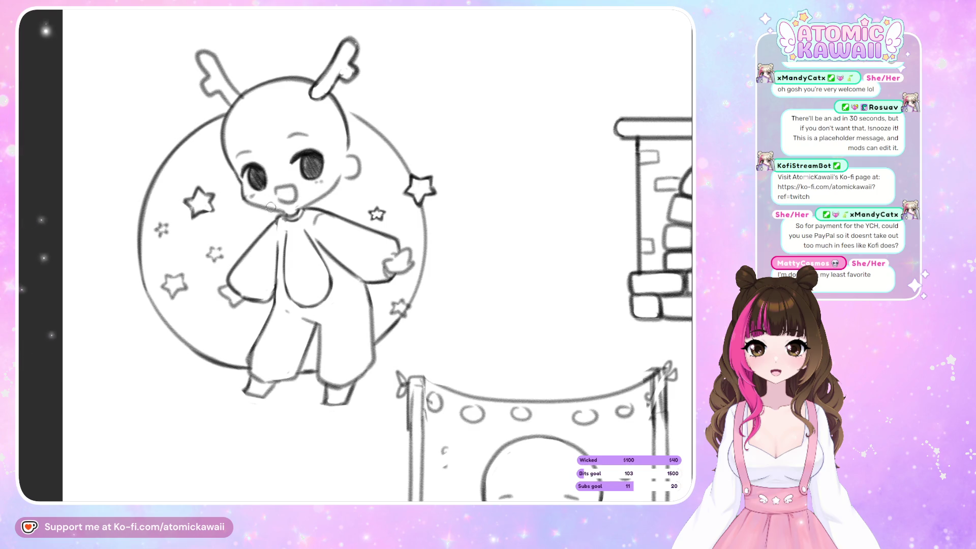
{"action": "key", "text": "m"}
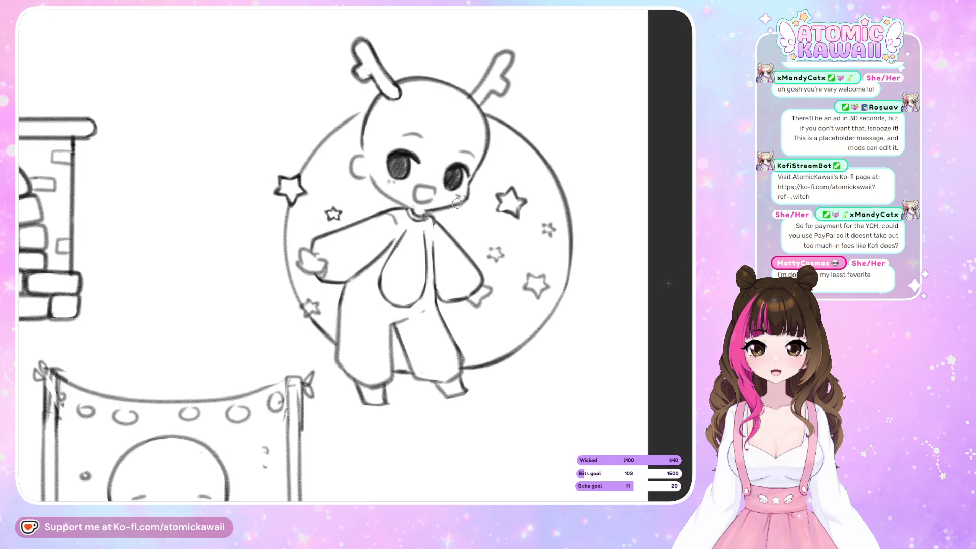
{"action": "key", "text": "m"}
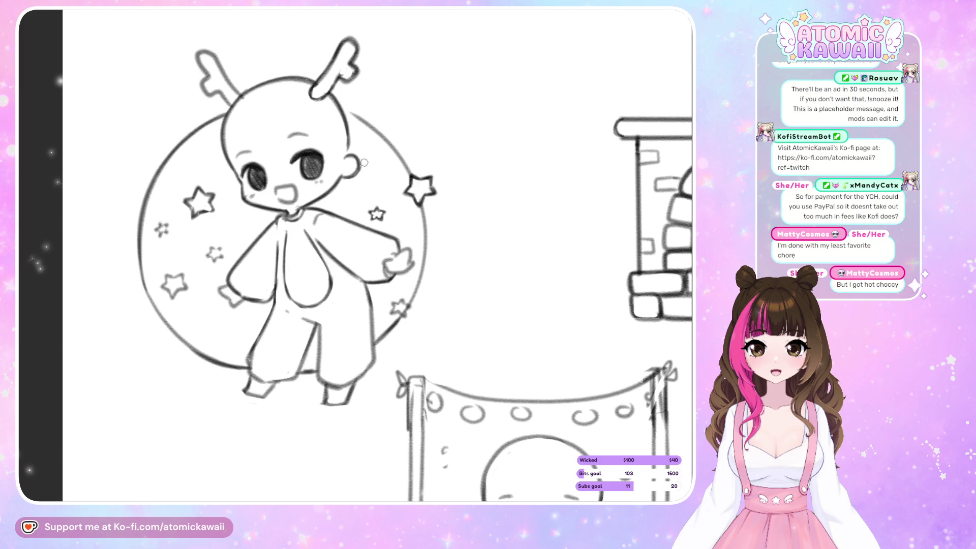
{"action": "key", "text": "h"}
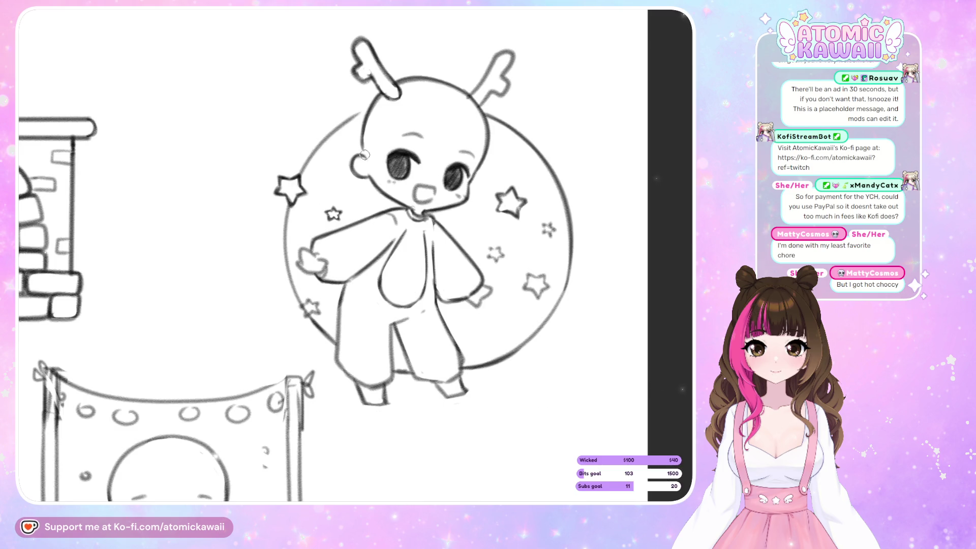
{"action": "key", "text": "h"}
{"action": "key", "text": "h"}
{"action": "key", "text": "h"}
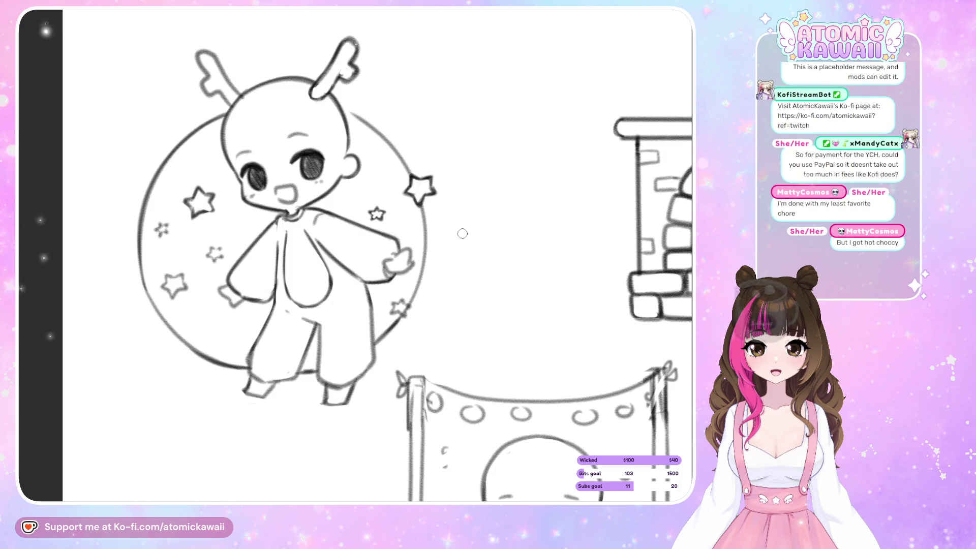
{"action": "key", "text": "h"}
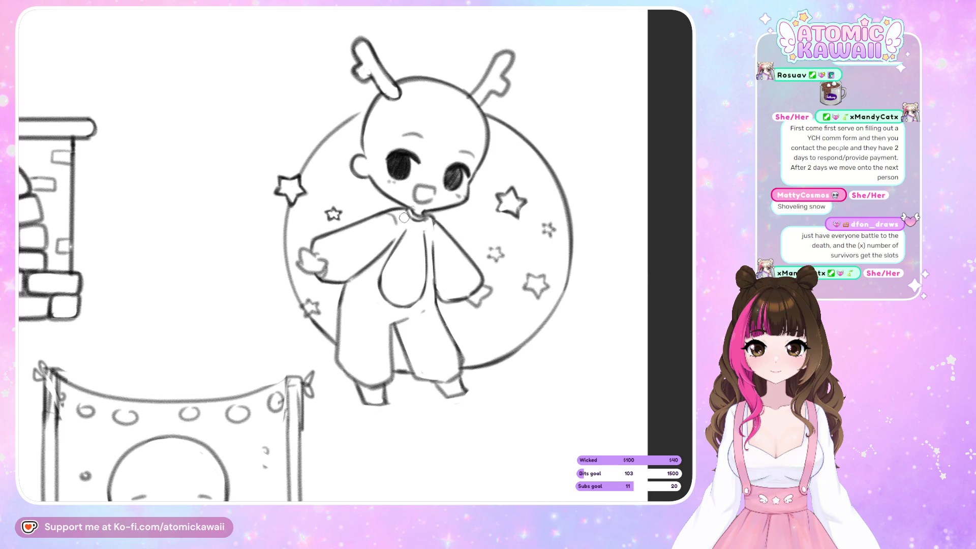
- Mirror the canvas to check the darkened eyes and open smile
{"action": "key", "text": "h"}
{"action": "key", "text": "h"}
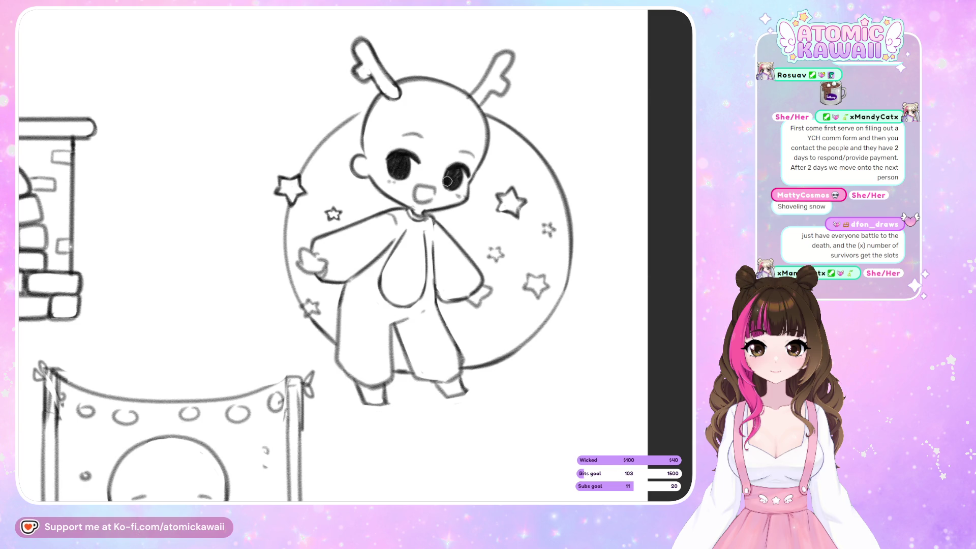
- Check the eyes and mouth in mirrored view several times, then undo the last stroke
{"action": "key", "text": "h"}
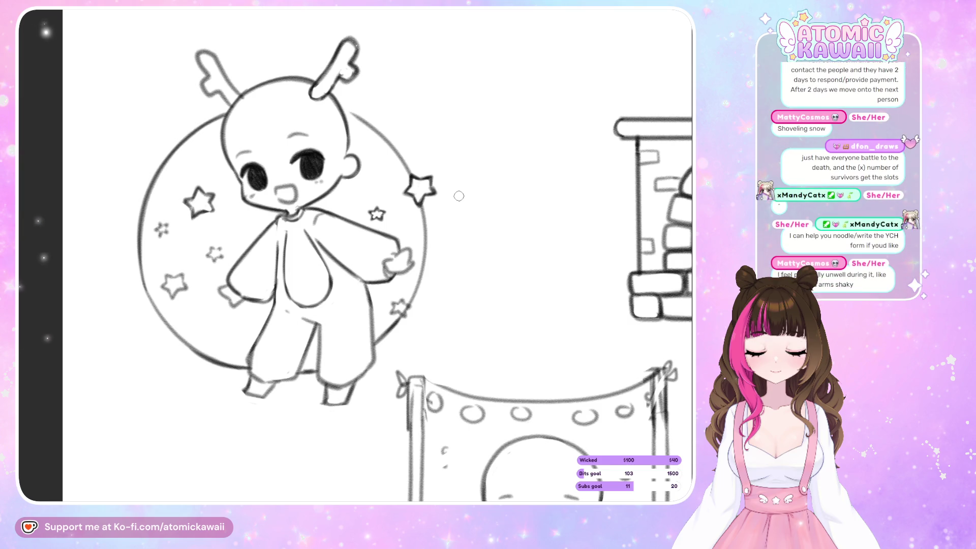
{"action": "key", "text": "h"}
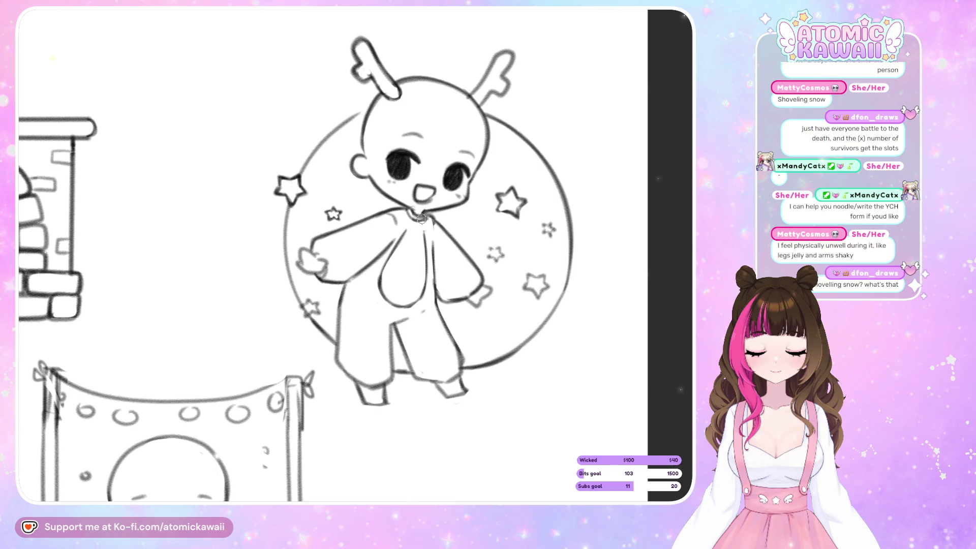
{"action": "key", "text": "h"}
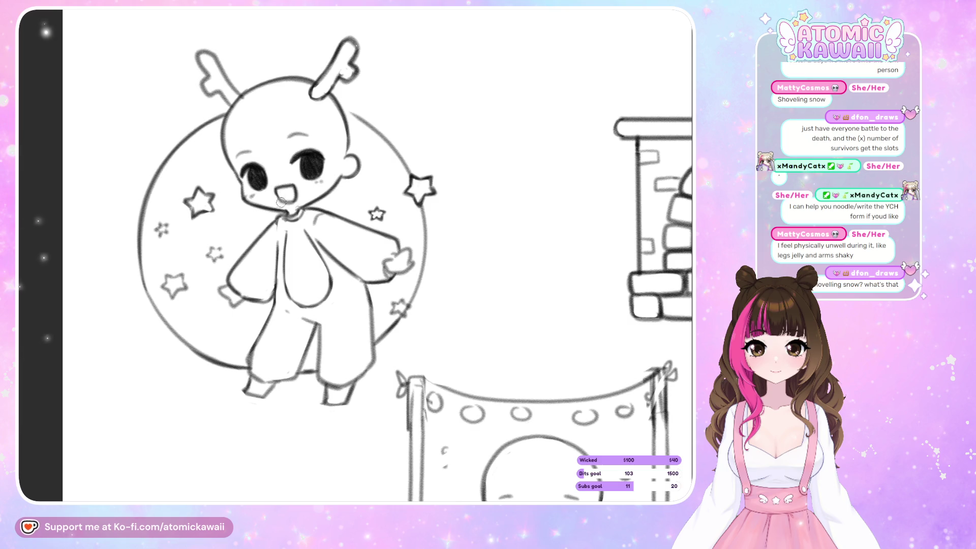
{"action": "key", "text": "h"}
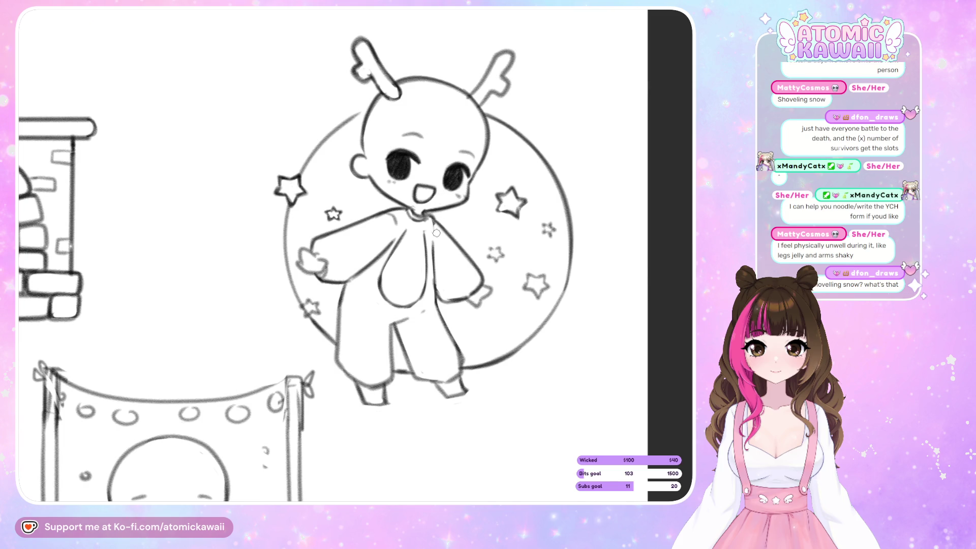
{"action": "key", "text": "h"}
{"action": "key", "text": "h"}
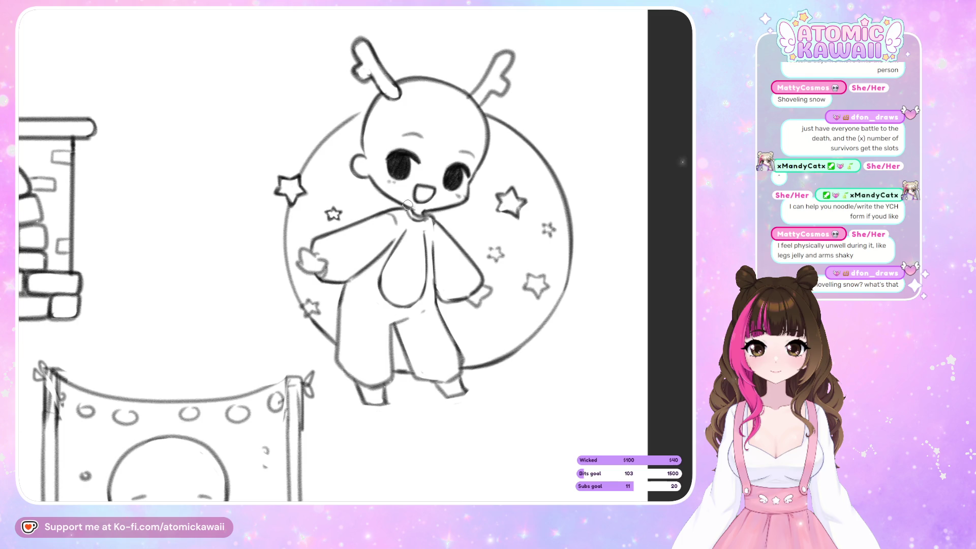
{"action": "key", "text": "h"}
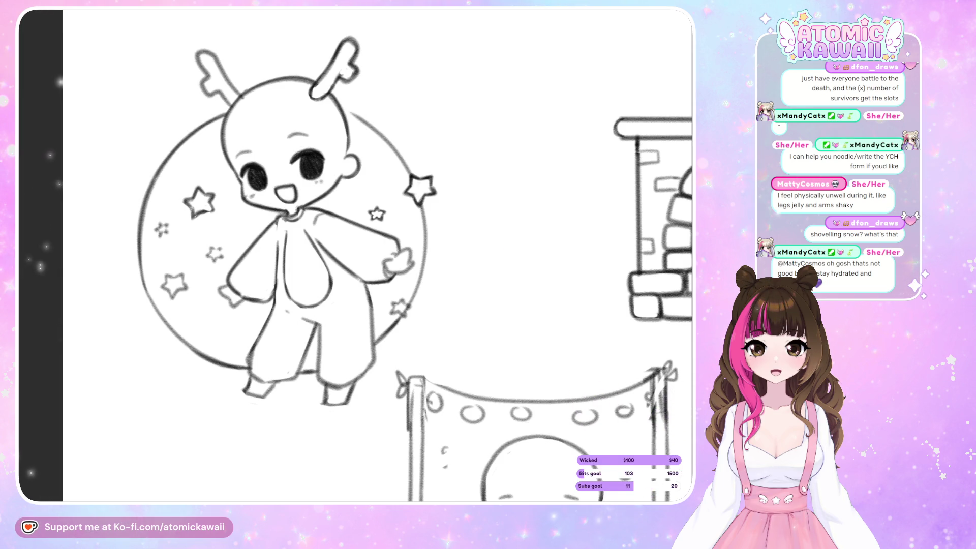
{"action": "key", "text": "ctrl+z"}
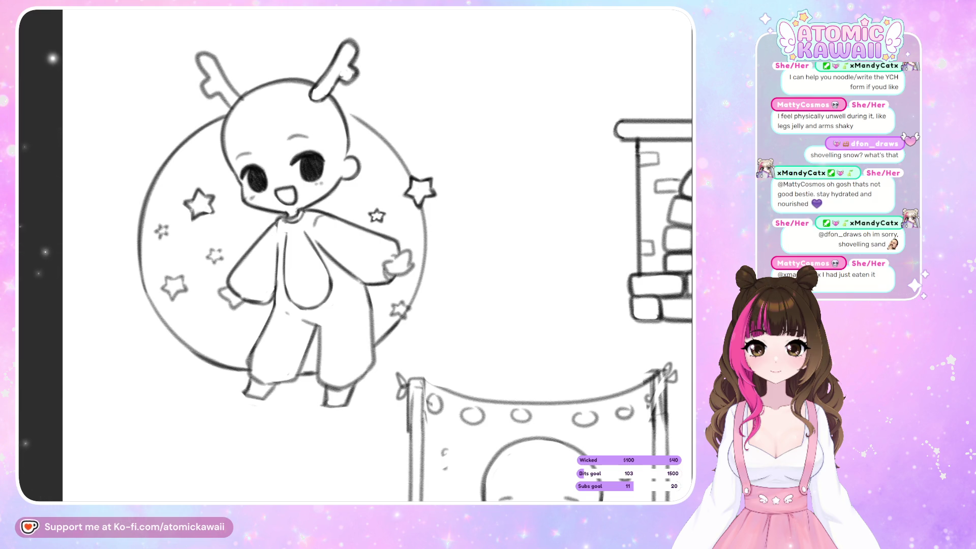
- Refine the outstretched arm into a small mitten-like paw, checking it in mirrored view
{"action": "key", "text": "m"}
{"action": "key", "text": "m"}
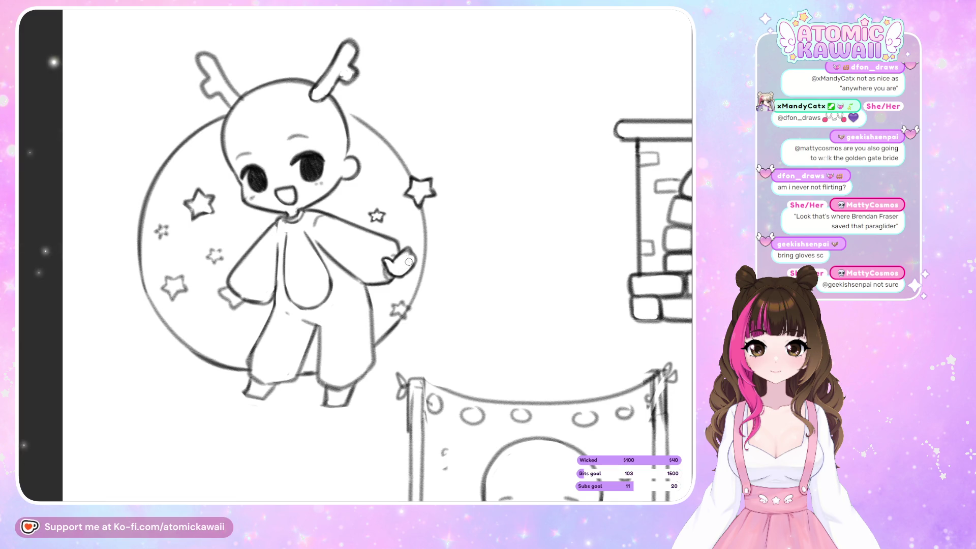
{"action": "key", "text": "h"}
{"action": "key", "text": "h"}
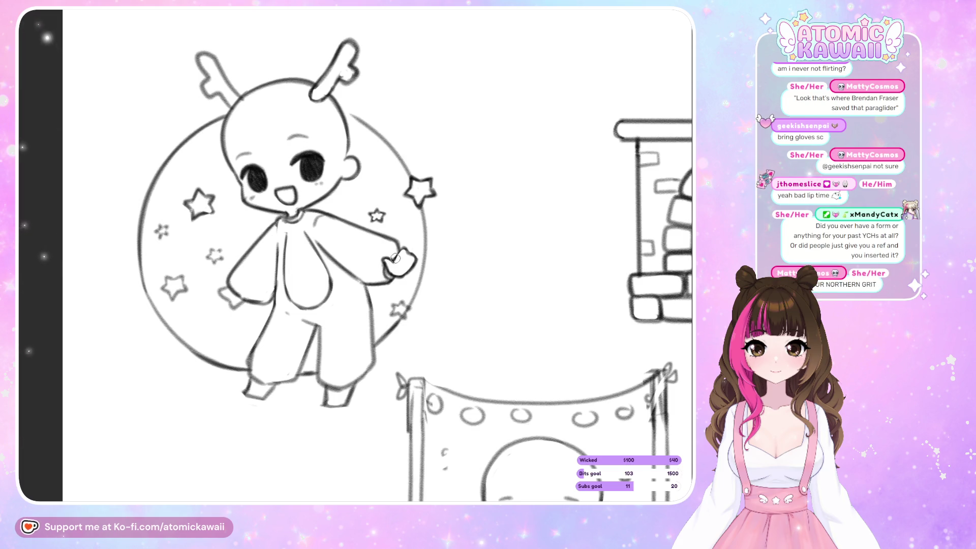
{"action": "key", "text": "h"}
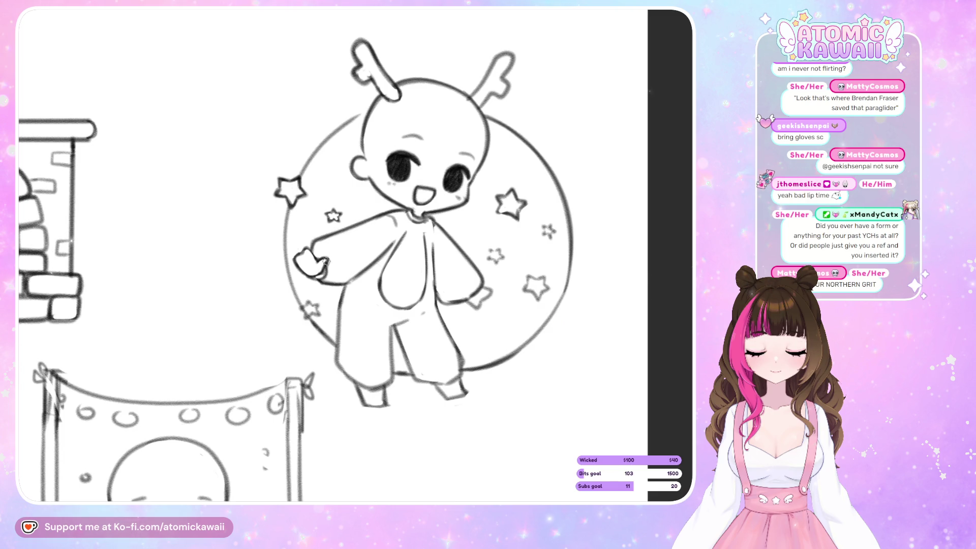
{"action": "key", "text": "h"}
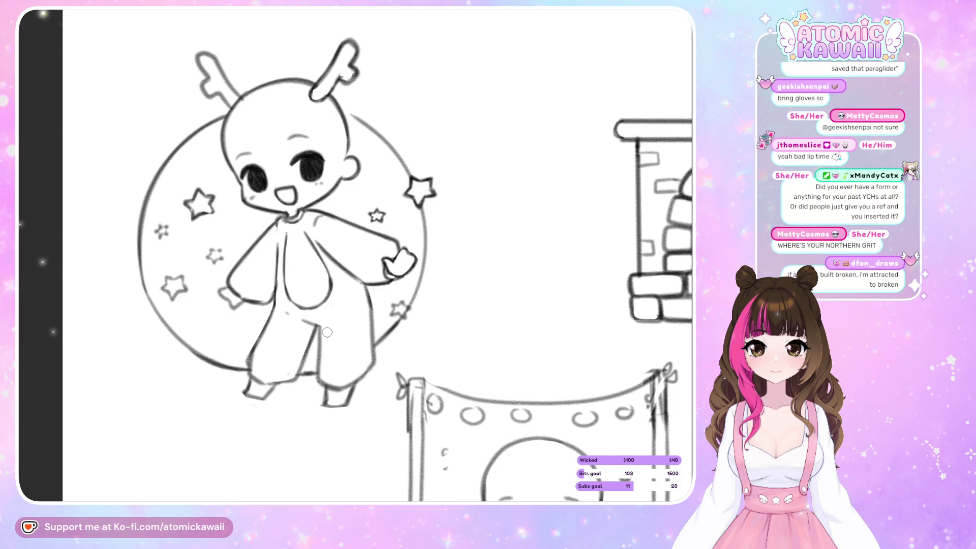
{"action": "key", "text": "h"}
{"action": "key", "text": "h"}
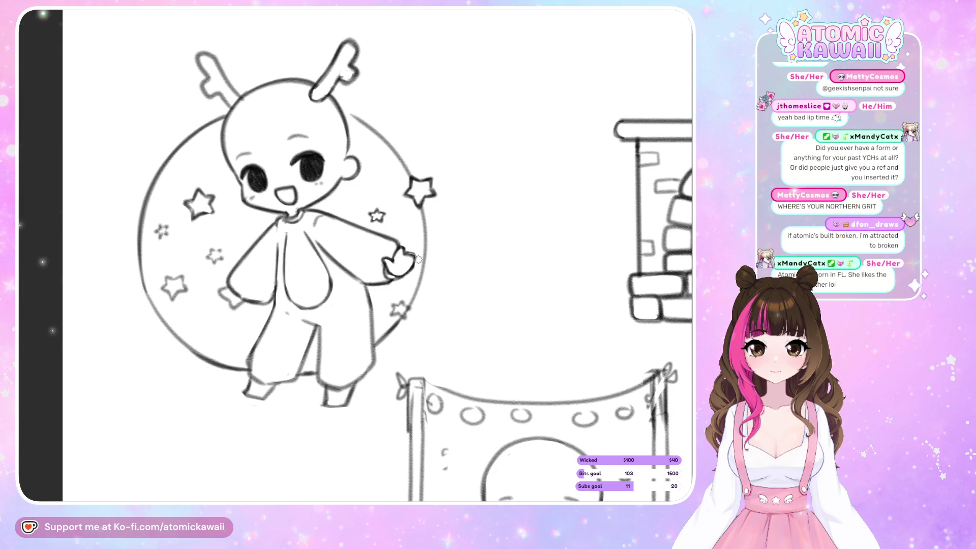
{"action": "key", "text": "m"}
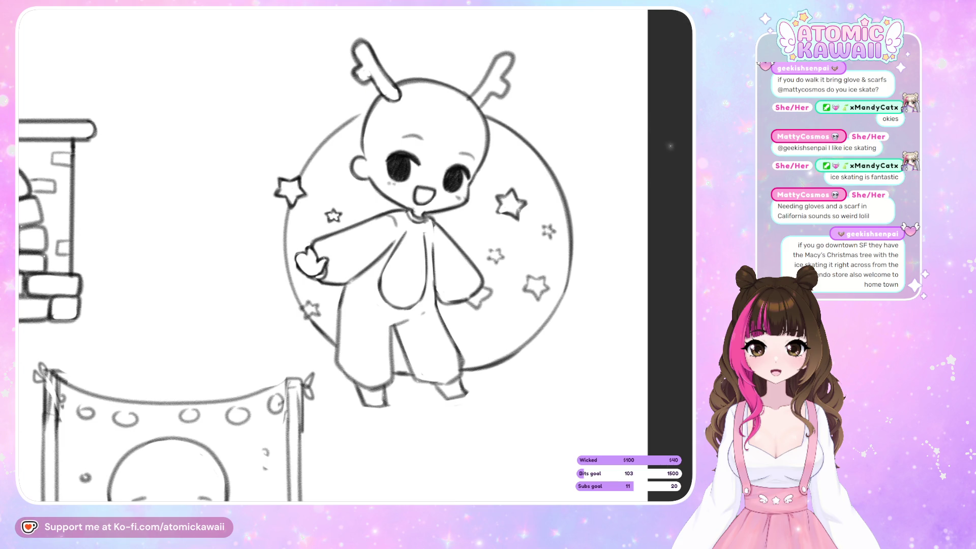
- Check the dragon chibi in mirrored view, briefly zooming out to see neighbouring sketches
{"action": "key", "text": "h"}
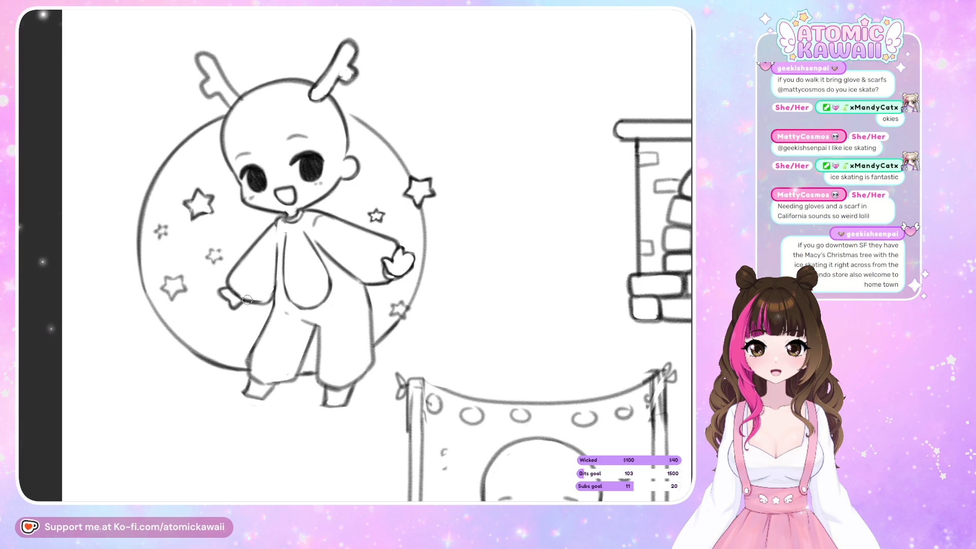
{"action": "key", "text": "m"}
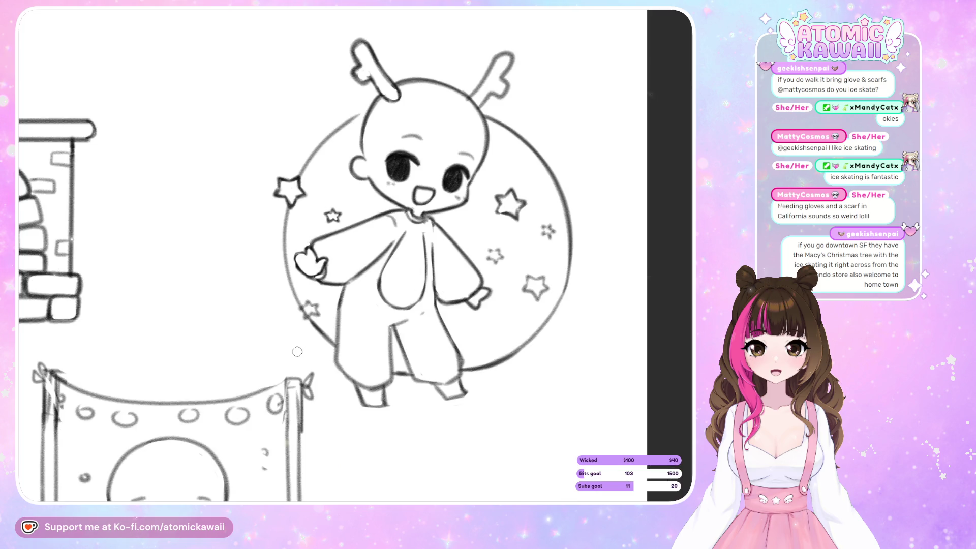
{"action": "key", "text": "m"}
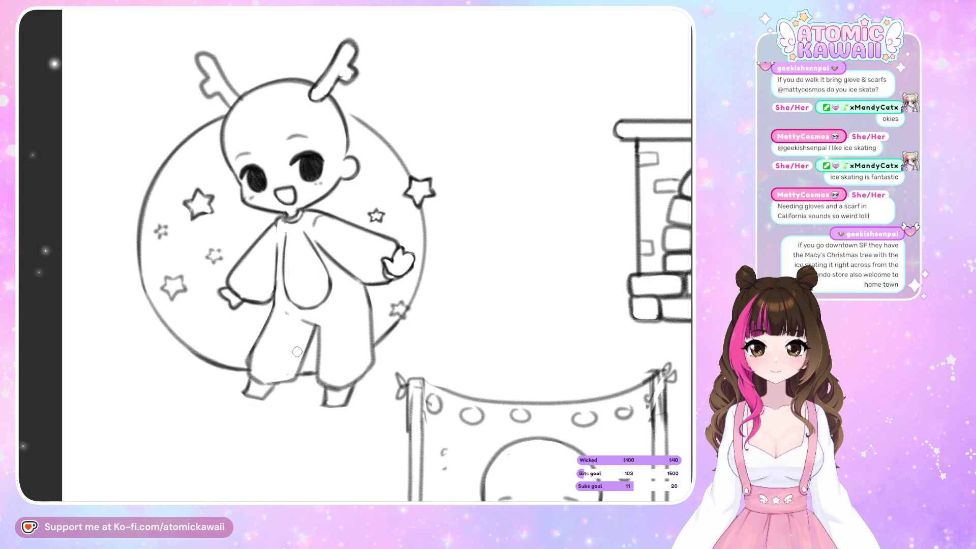
{"action": "key", "text": "minus"}
{"action": "key", "text": "minus"}
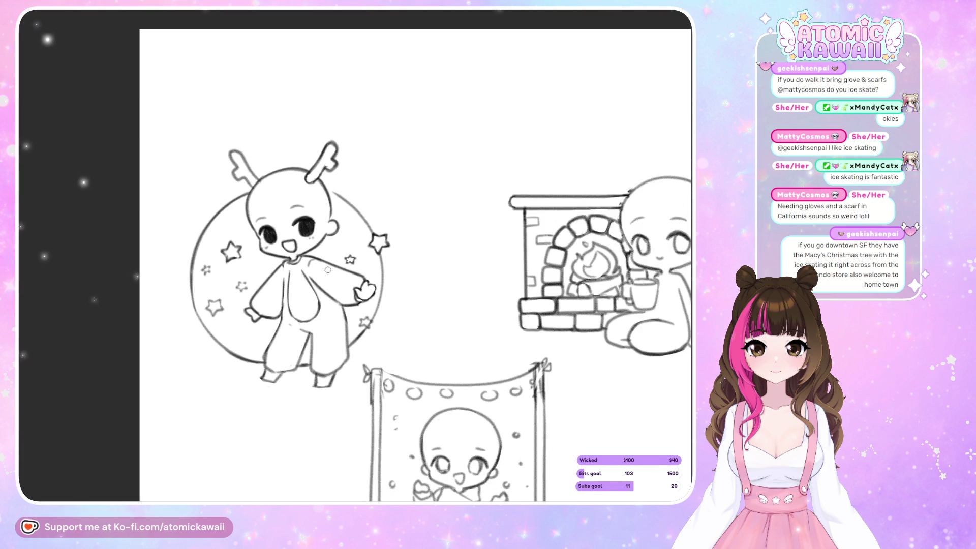
{"action": "key", "text": "equal"}
{"action": "key", "text": "m"}
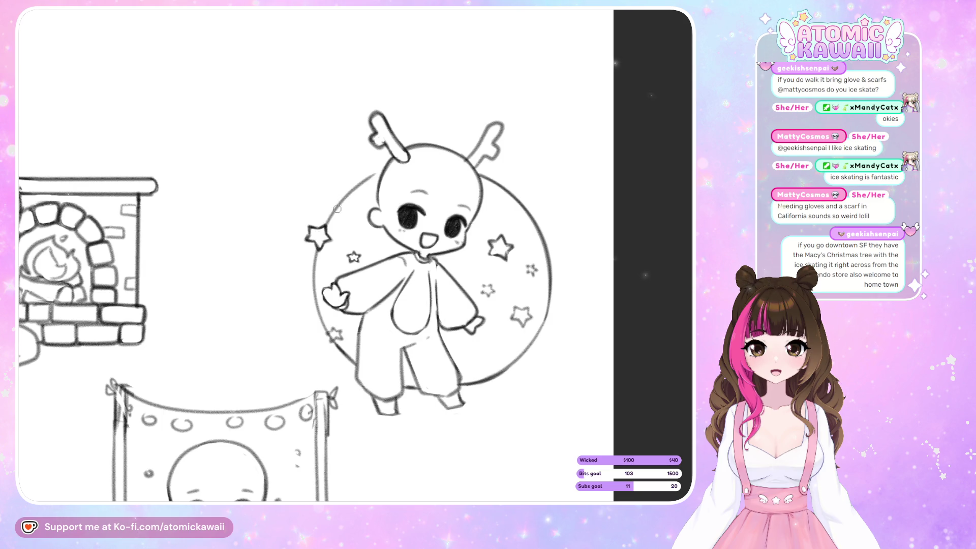
{"action": "key", "text": "m"}
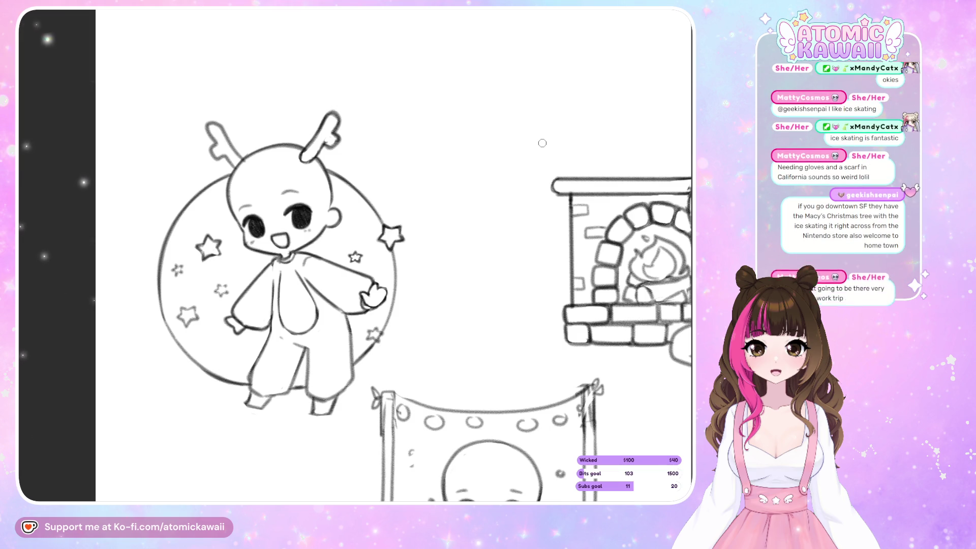
- Do a final mirrored check, then fit the whole page with all three chibis to the screen
{"action": "key", "text": "m"}
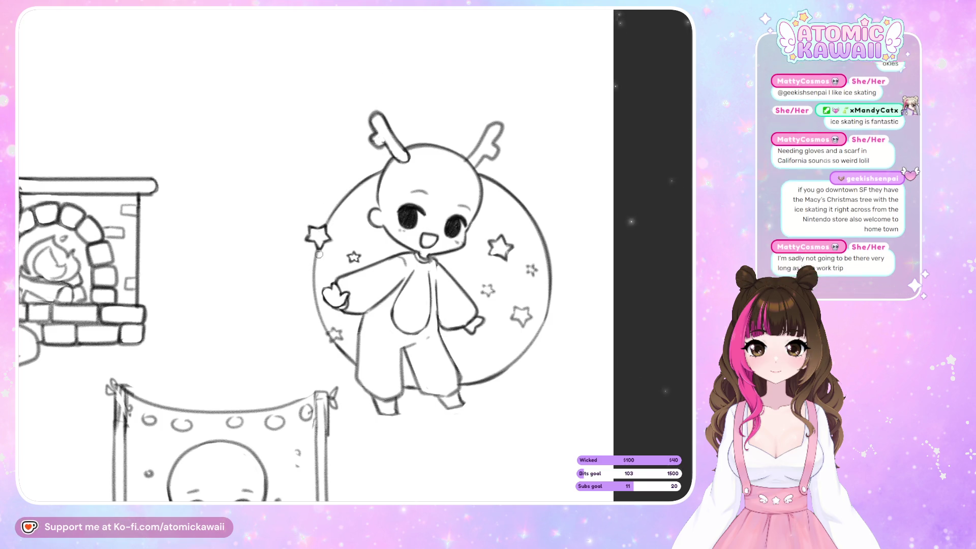
{"action": "key", "text": "h"}
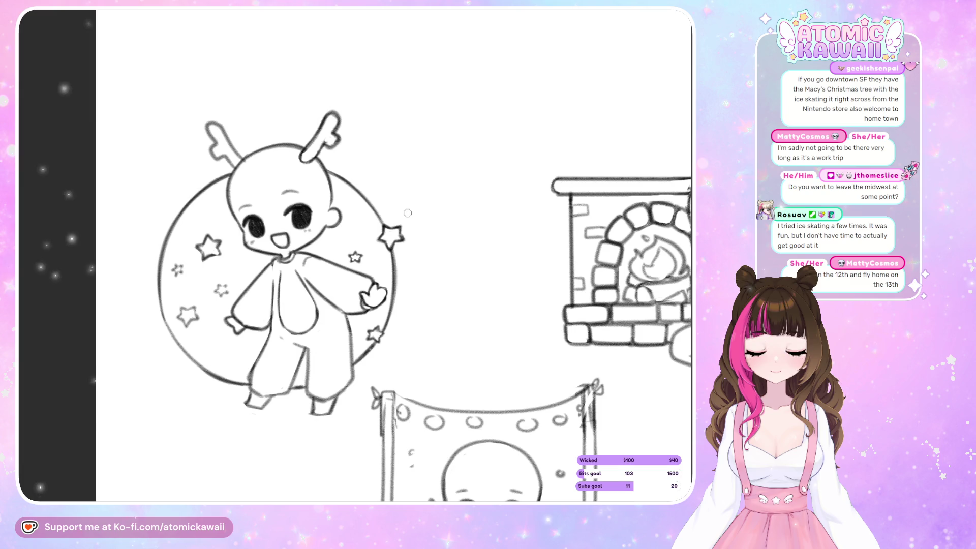
{"action": "key", "text": "h"}
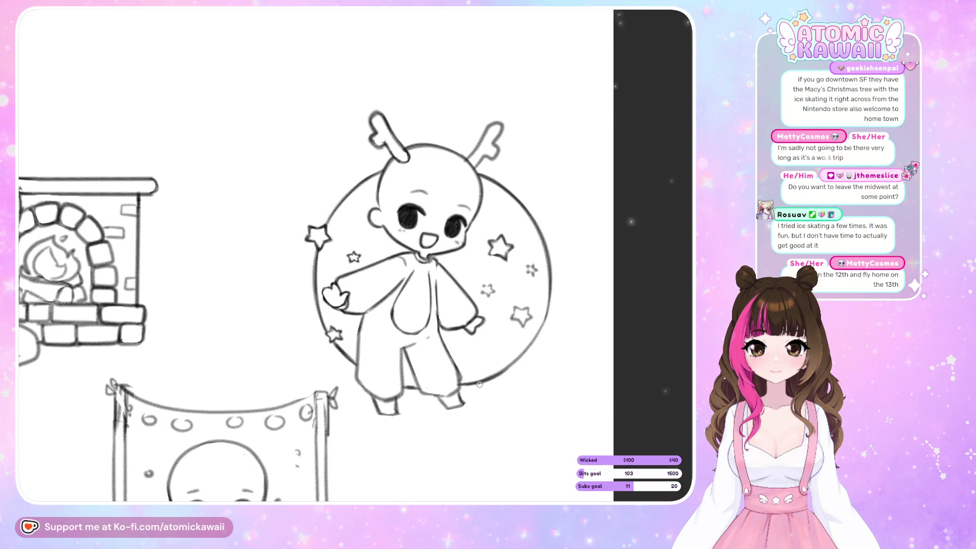
{"action": "key", "text": "h"}
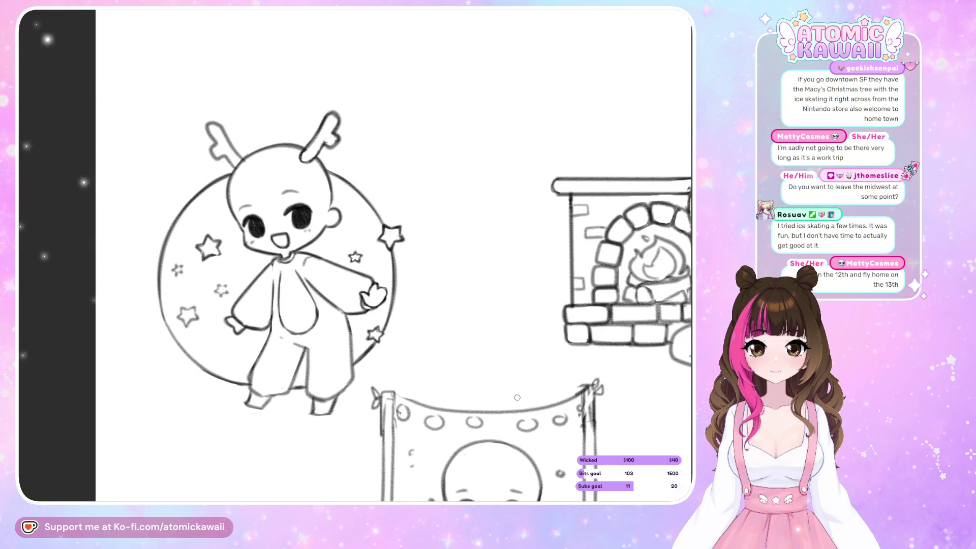
{"action": "key", "text": "ctrl+0"}
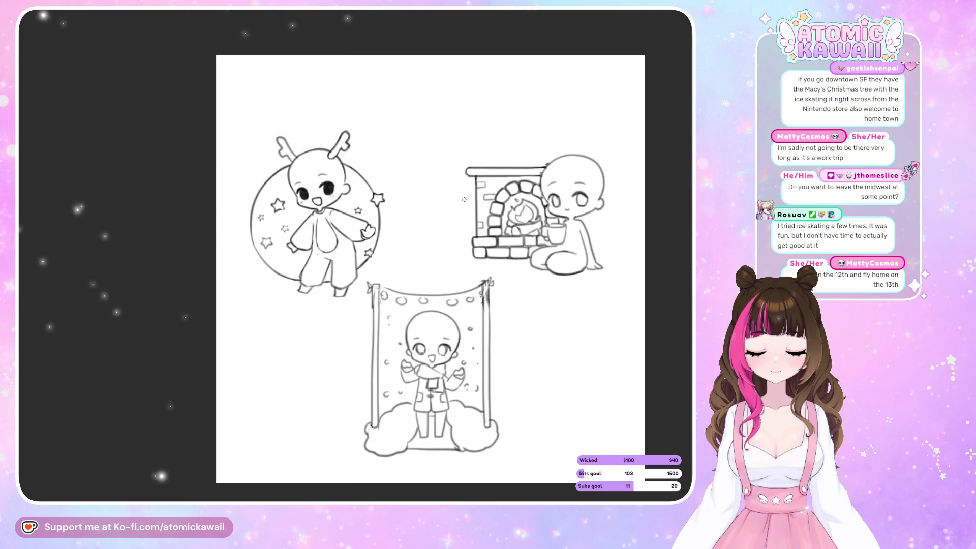
- Retrace the moon's upper-left arc behind the chibi, then mirror the view to check it
{"action": "scroll", "coordinate": [464, 199], "scroll_direction": "up", "scroll_amount": 2}
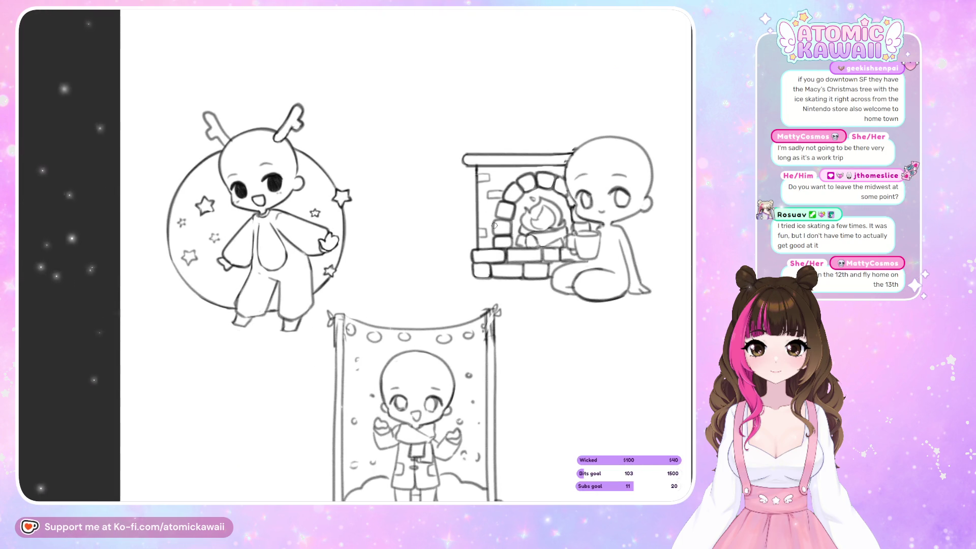
{"action": "scroll", "coordinate": [196, 302], "scroll_direction": "up", "scroll_amount": 2}
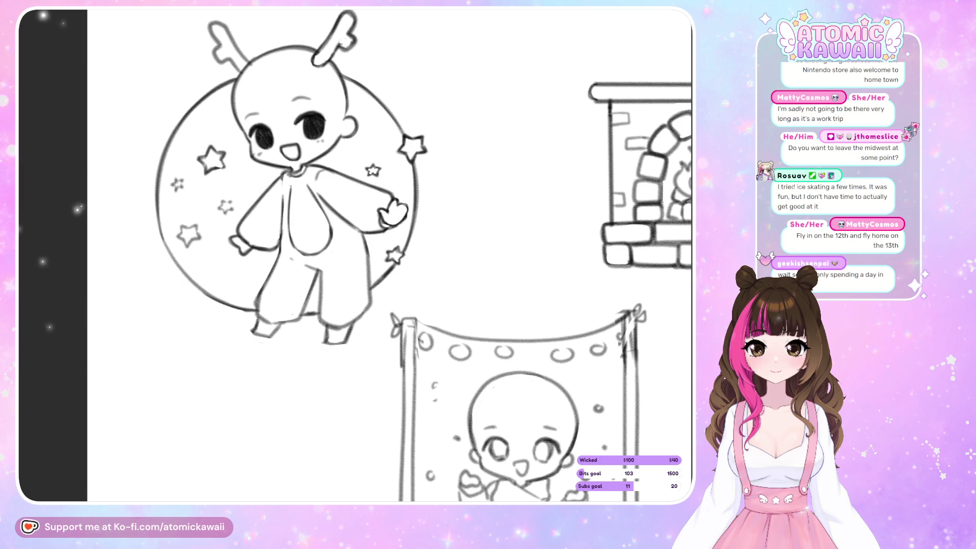
{"action": "scroll", "coordinate": [184, 145], "scroll_direction": "up", "scroll_amount": 3}
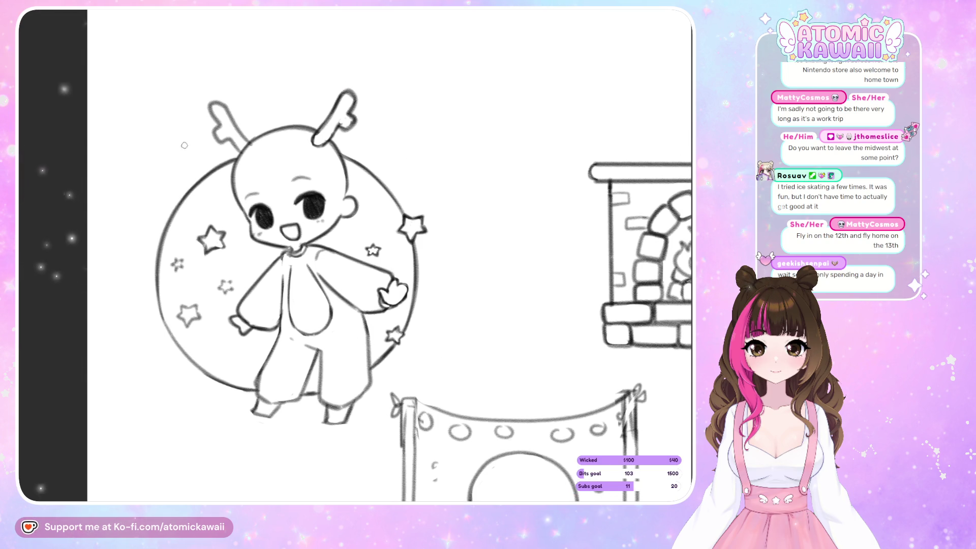
{"action": "left_click_drag", "start_coordinate": [159, 235], "coordinate": [240, 148]}
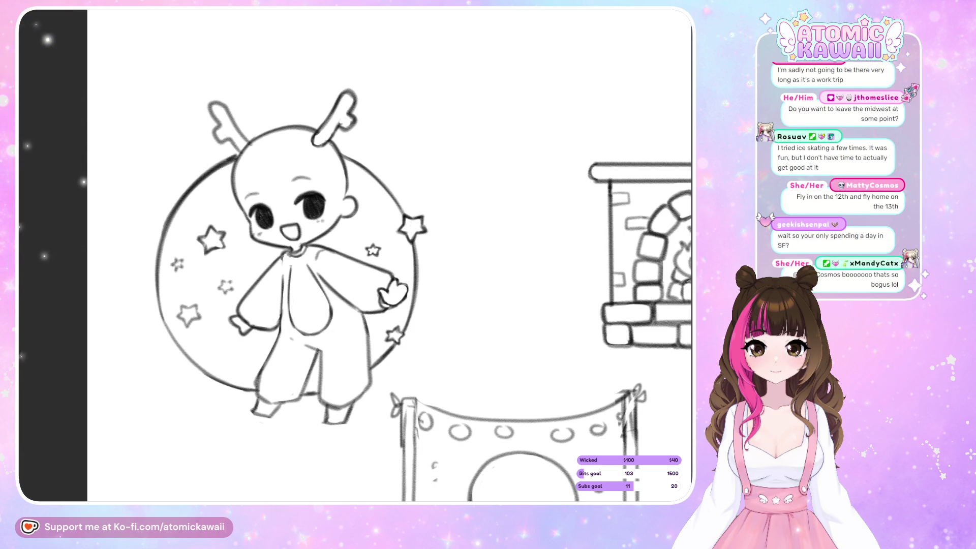
{"action": "key", "text": "h"}
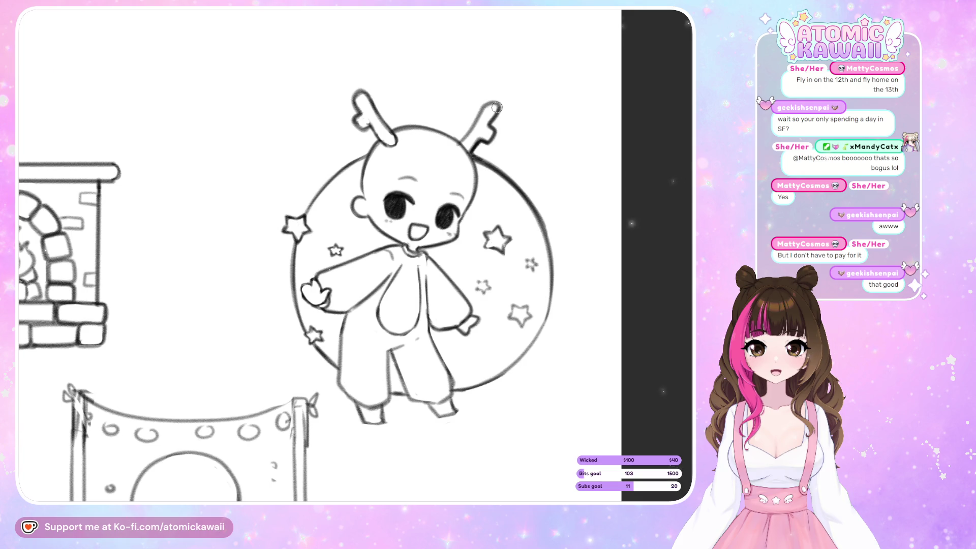
- Erase the dark blob on the moon outline, undoing the stray marks
{"action": "left_click_drag", "start_coordinate": [305, 210], "coordinate": [346, 162]}
{"action": "key", "text": "ctrl+z"}
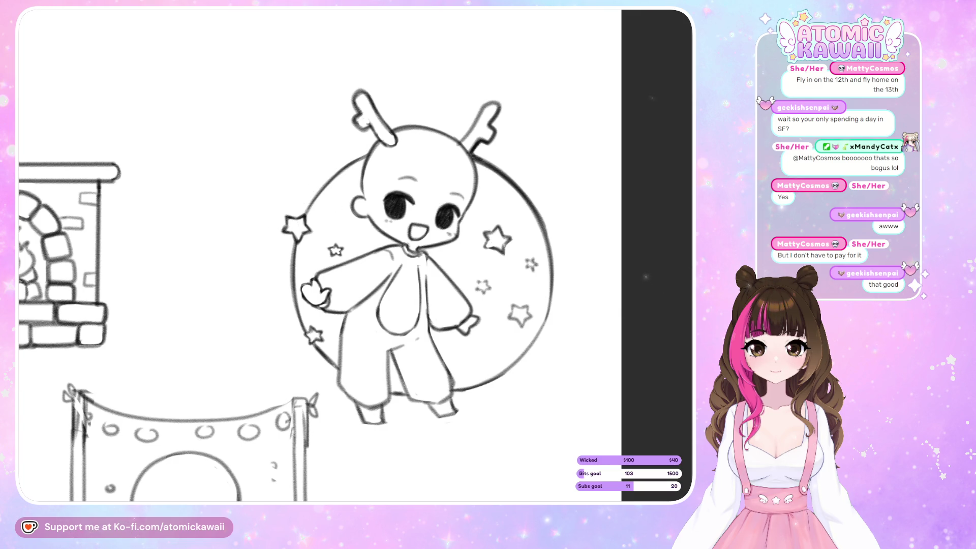
{"action": "key", "text": "ctrl+z"}
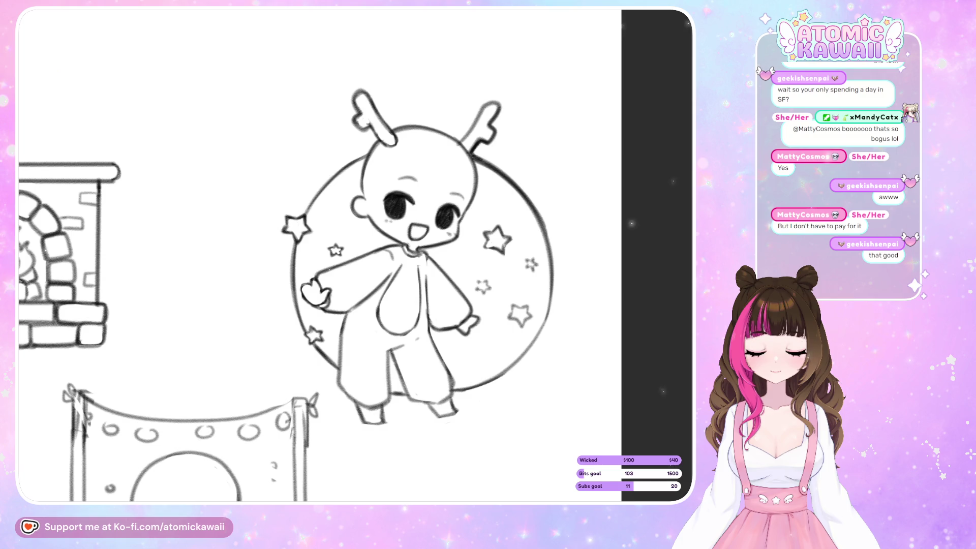
- Redraw the moon's upper-left arc up to the head, undoing the thick attempts
{"action": "left_click_drag", "start_coordinate": [292, 202], "coordinate": [344, 162]}
{"action": "left_click_drag", "start_coordinate": [297, 206], "coordinate": [361, 159]}
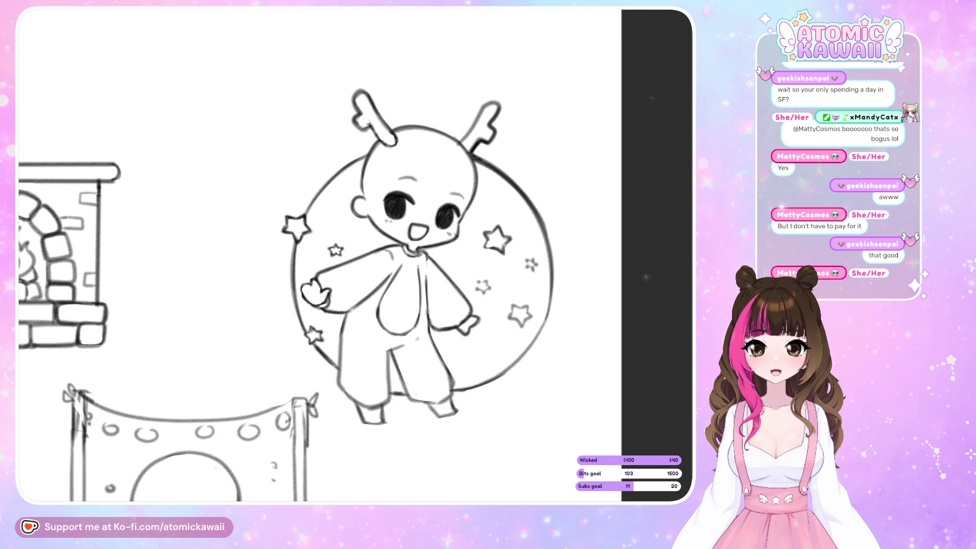
{"action": "left_click_drag", "start_coordinate": [307, 198], "coordinate": [358, 157]}
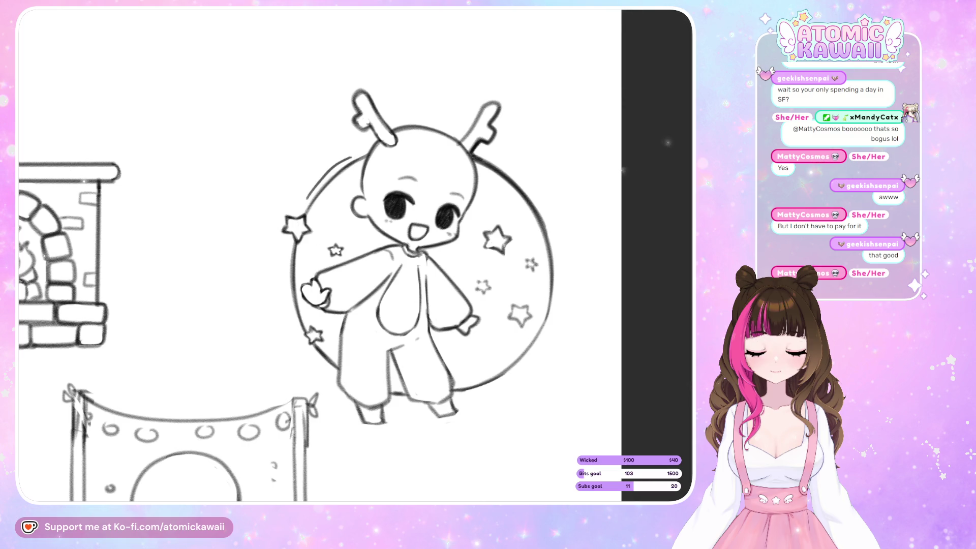
{"action": "key", "text": "ctrl+z"}
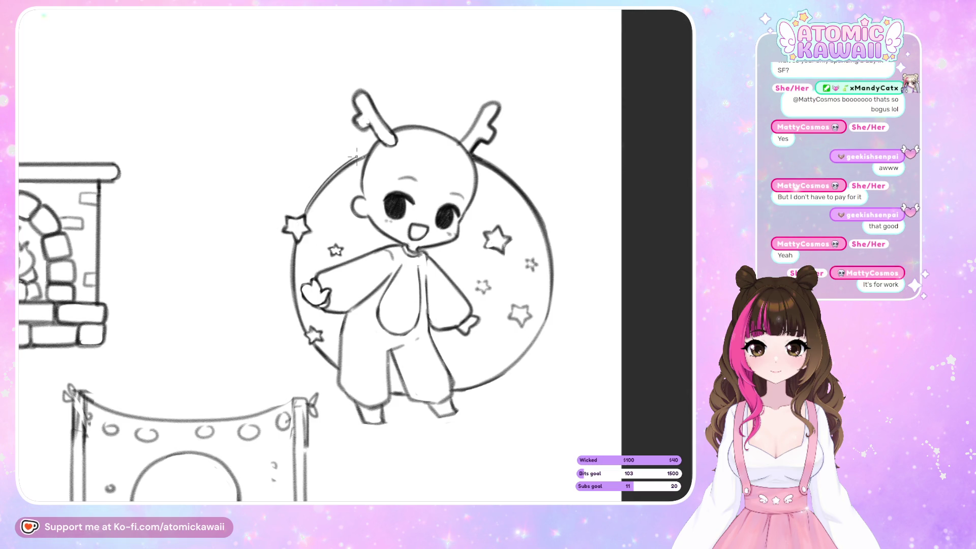
{"action": "left_click_drag", "start_coordinate": [307, 204], "coordinate": [315, 191]}
{"action": "key", "text": "ctrl+z"}
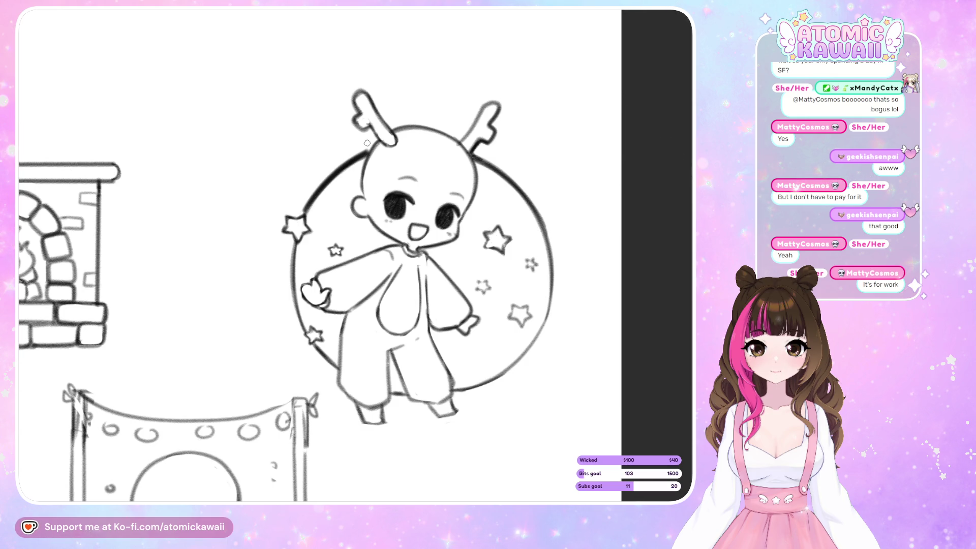
{"action": "key", "text": "ctrl+z"}
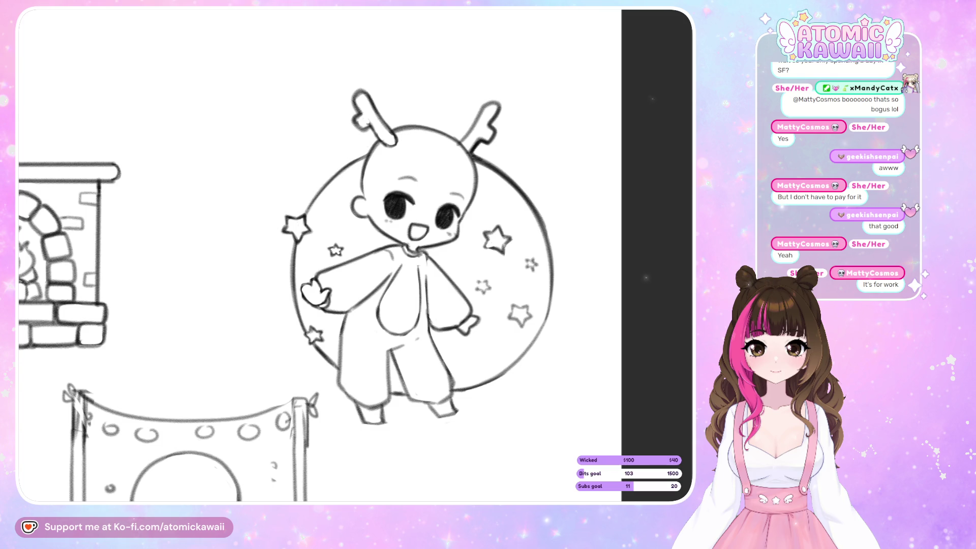
- Ink the moon's upper-left outline and darken its lower-right edge, flipping the view to compare
{"action": "mouse_move", "coordinate": [321, 189]}
{"action": "left_mouse_down"}
{"action": "mouse_move", "coordinate": [348, 164]}
{"action": "mouse_move", "coordinate": [307, 204]}
{"action": "left_mouse_up"}
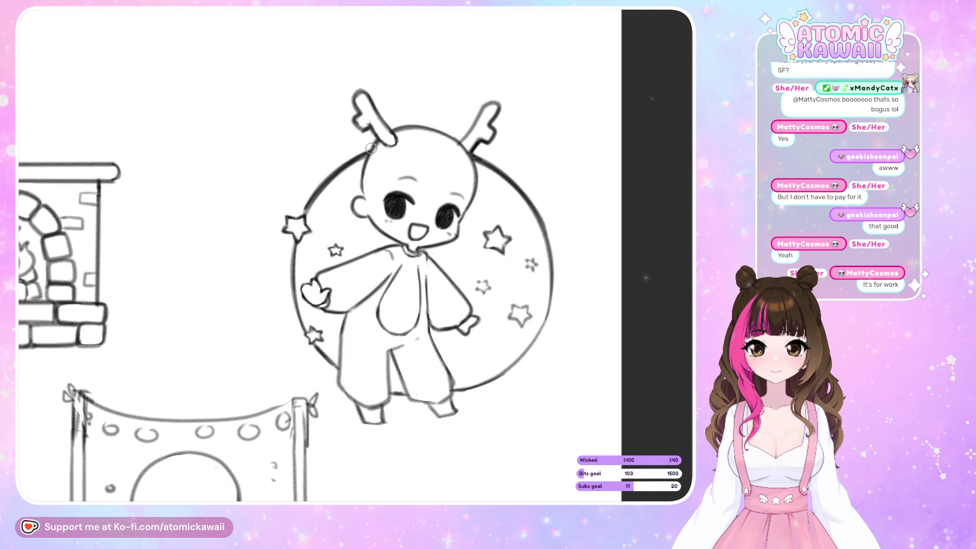
{"action": "key", "text": "m"}
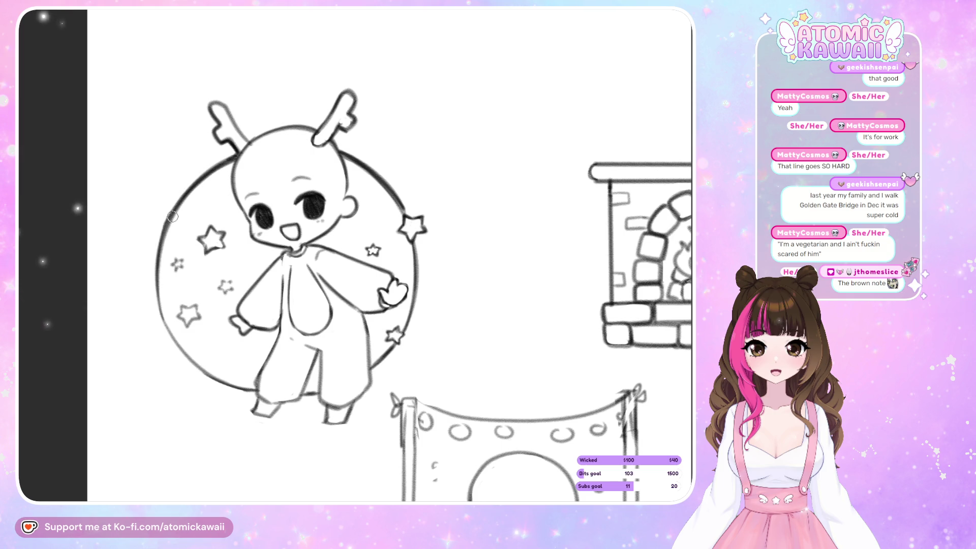
{"action": "key", "text": "h"}
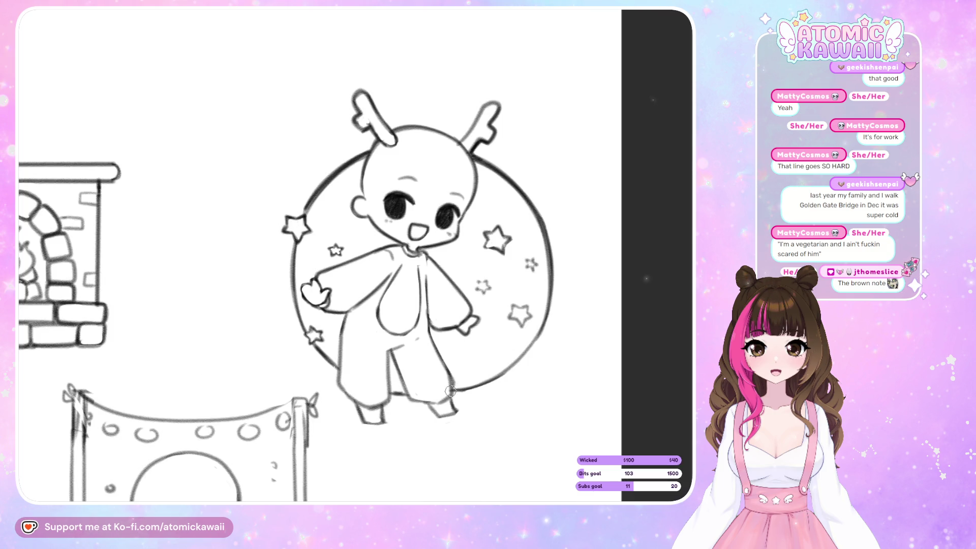
{"action": "mouse_move", "coordinate": [453, 392]}
{"action": "left_mouse_down"}
{"action": "mouse_move", "coordinate": [491, 377]}
{"action": "mouse_move", "coordinate": [543, 313]}
{"action": "left_mouse_up"}
{"action": "key", "text": "h"}
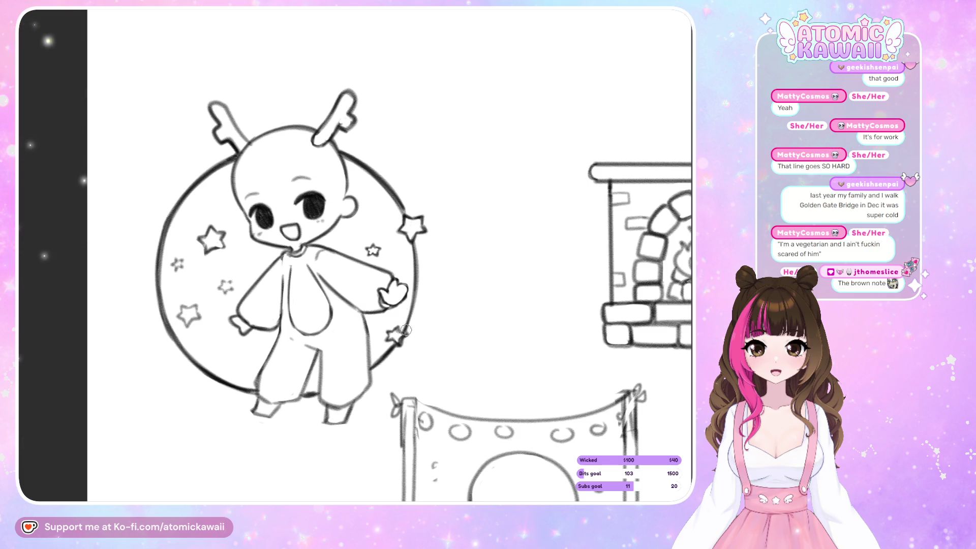
{"action": "key", "text": "m"}
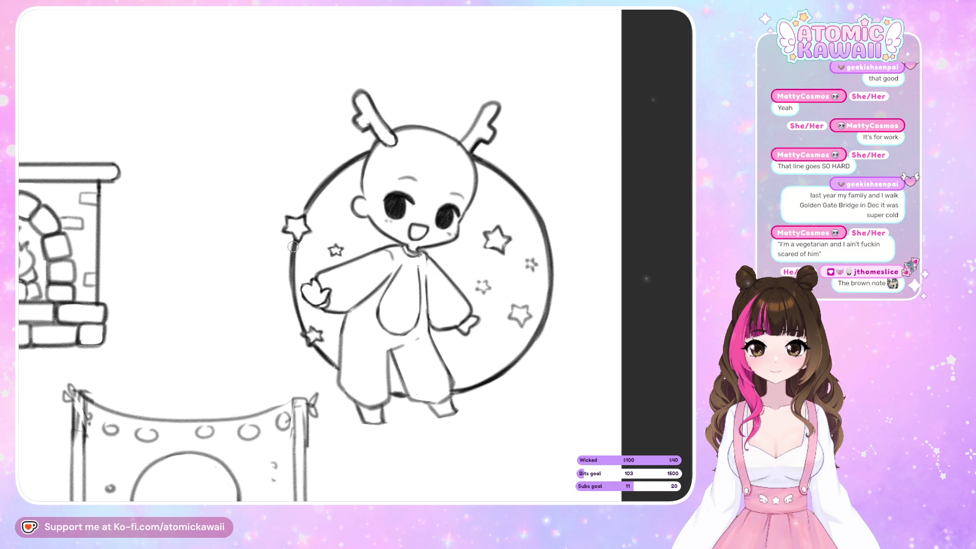
{"action": "key", "text": "m"}
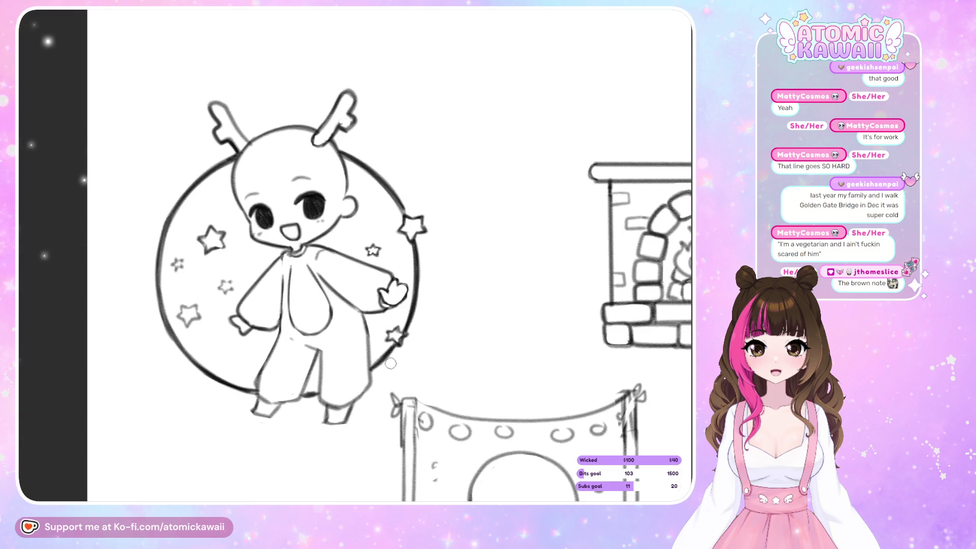
{"action": "key", "text": "m"}
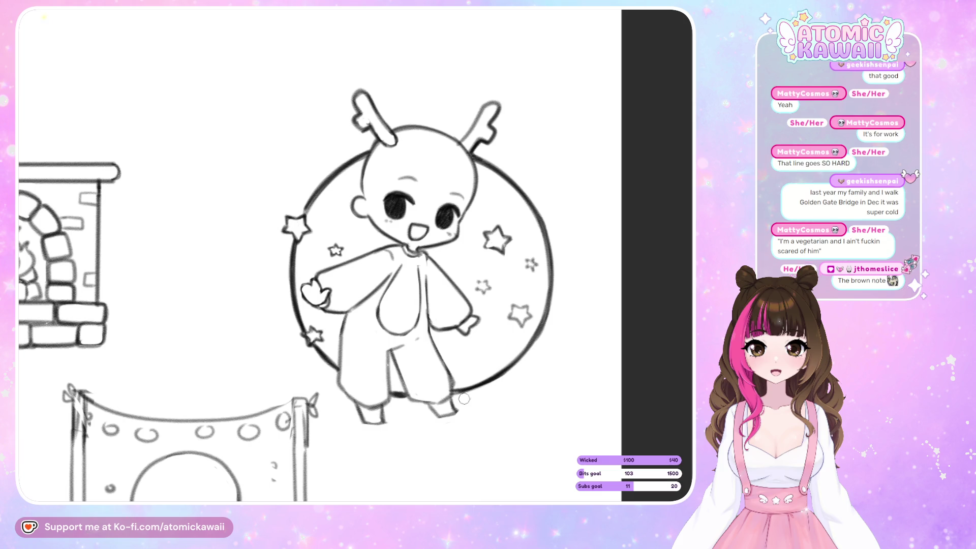
{"action": "key", "text": "m"}
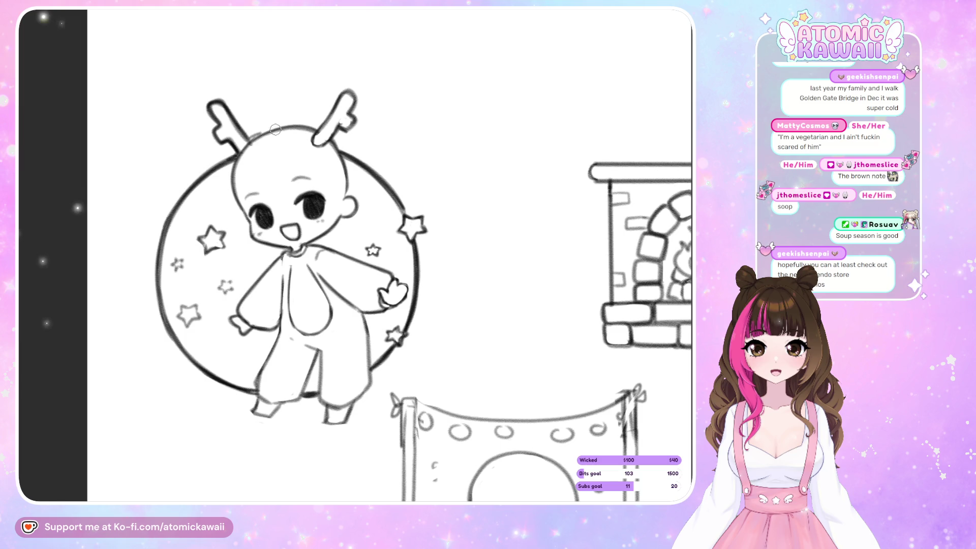
- Refine the chibi's head outline between the antlers
{"action": "left_click_drag", "start_coordinate": [261, 131], "coordinate": [306, 125]}
{"action": "left_click_drag", "start_coordinate": [252, 138], "coordinate": [292, 123]}
{"action": "left_click_drag", "start_coordinate": [288, 125], "coordinate": [326, 120]}
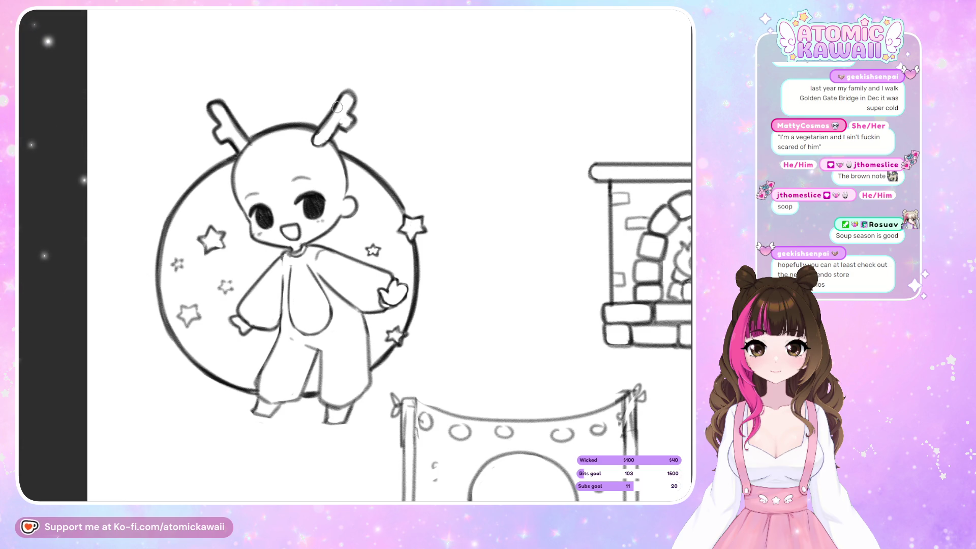
- Mirror the view back and forth to check proportions, then switch to the sticker sketches page
{"action": "key", "text": "h"}
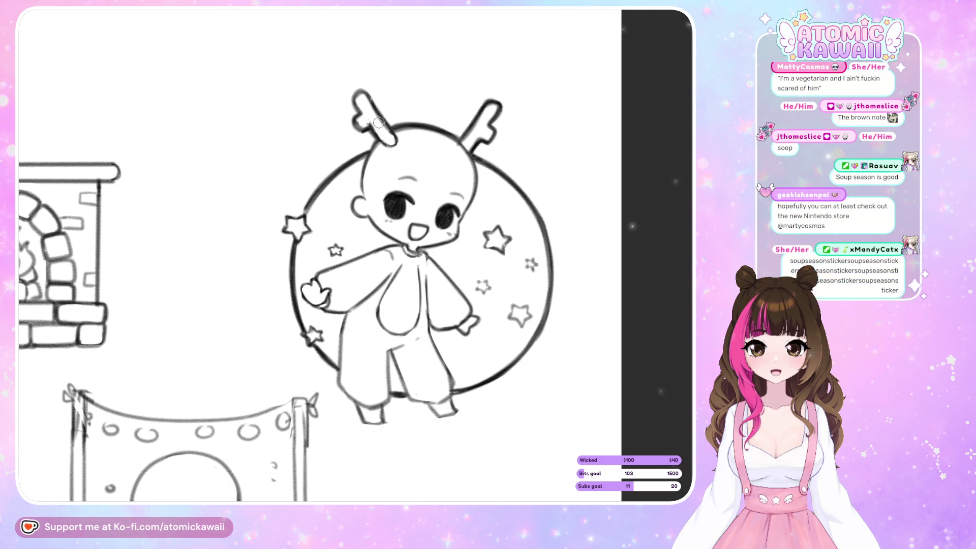
{"action": "key", "text": "h"}
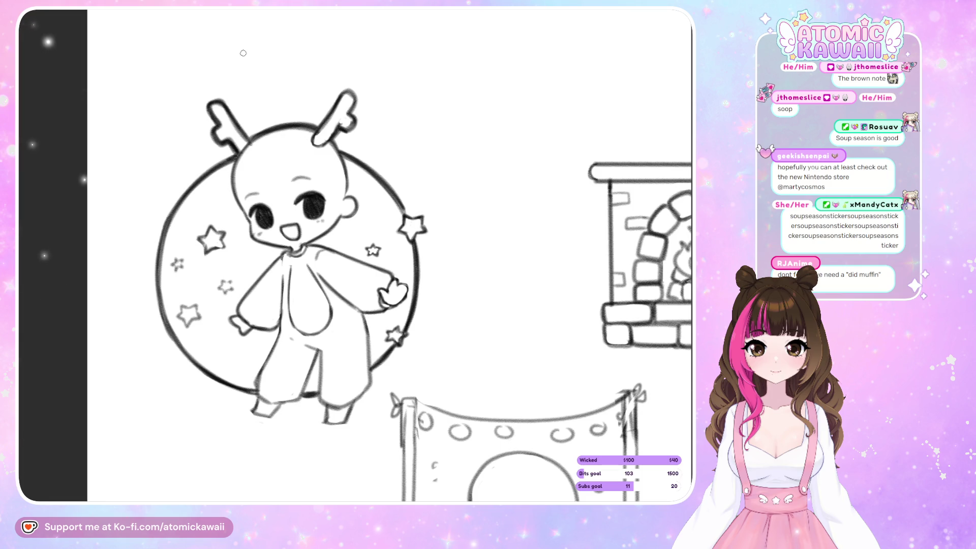
{"action": "key", "text": "h"}
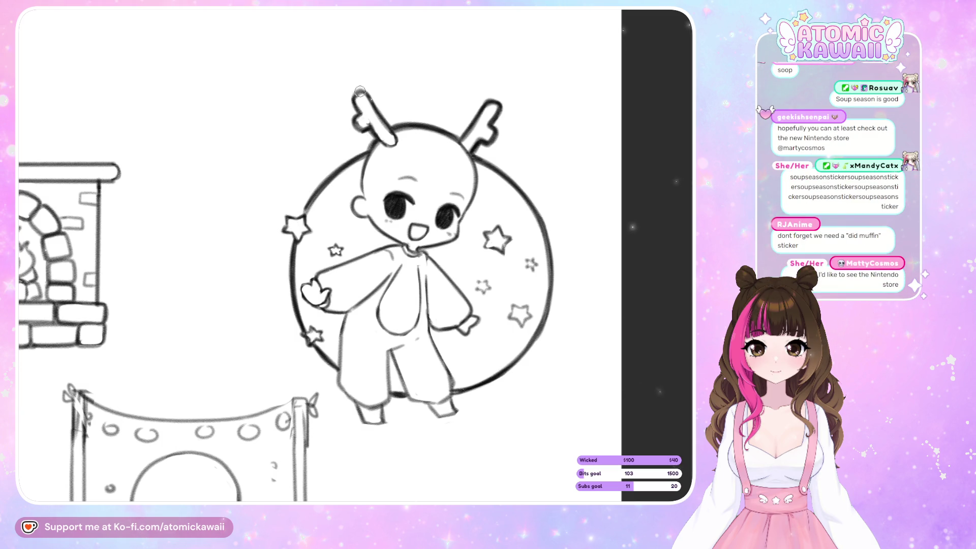
{"action": "key", "text": "h"}
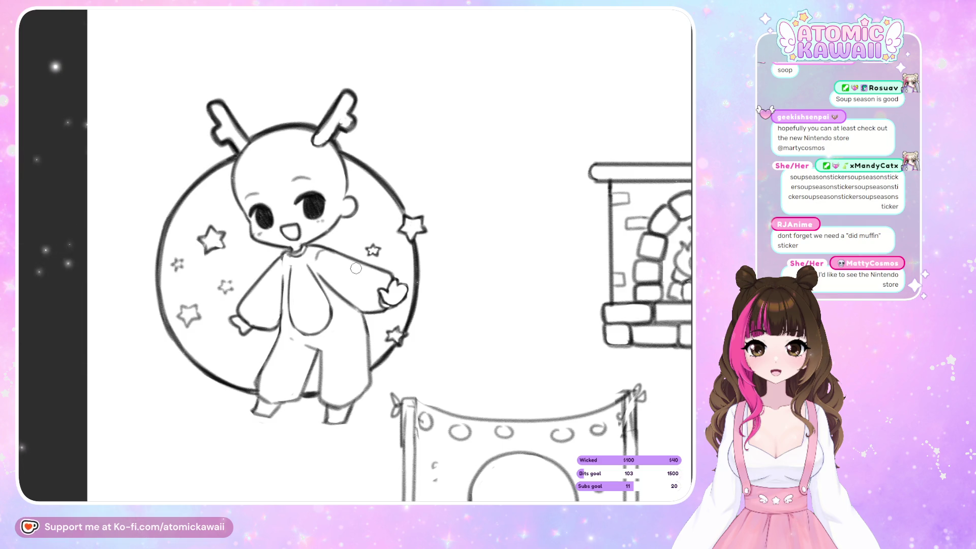
{"action": "key", "text": "m"}
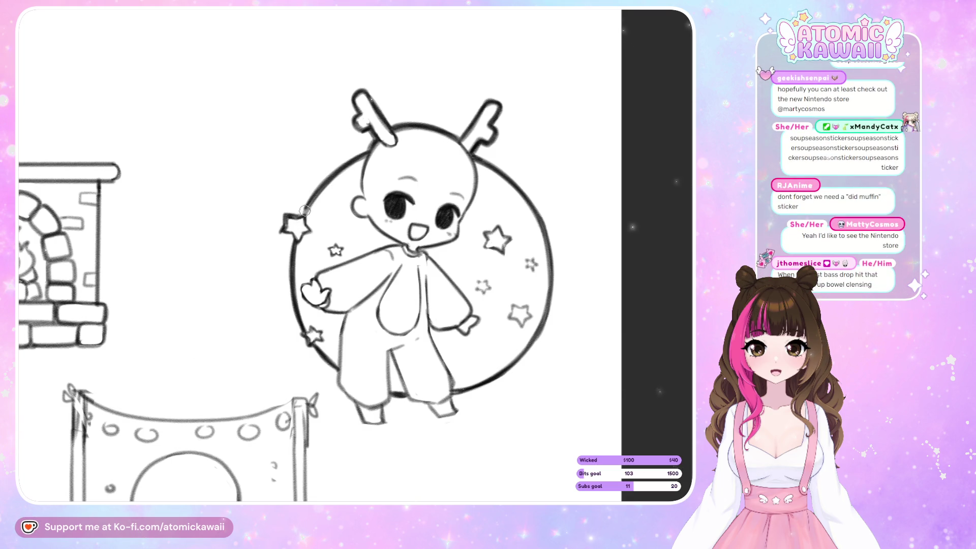
{"action": "key", "text": "m"}
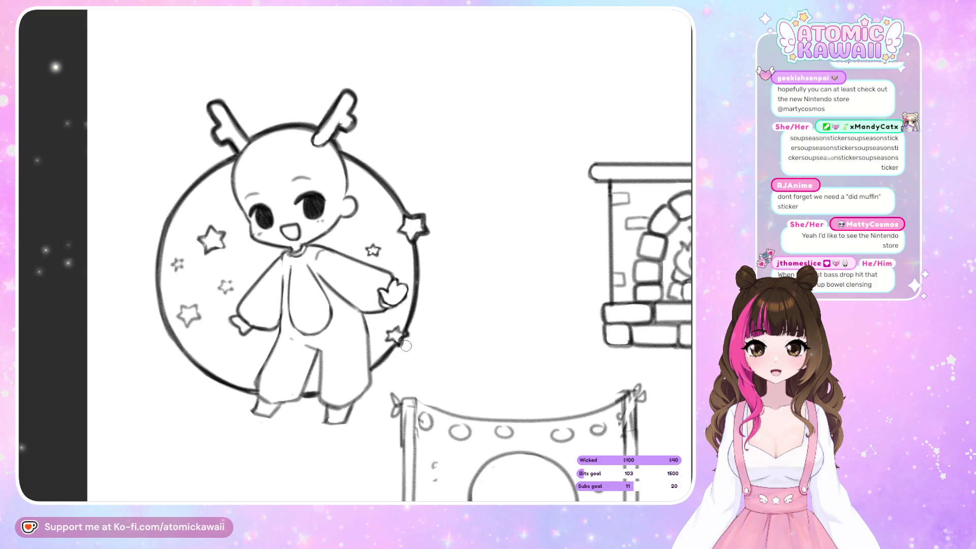
{"action": "key", "text": "h"}
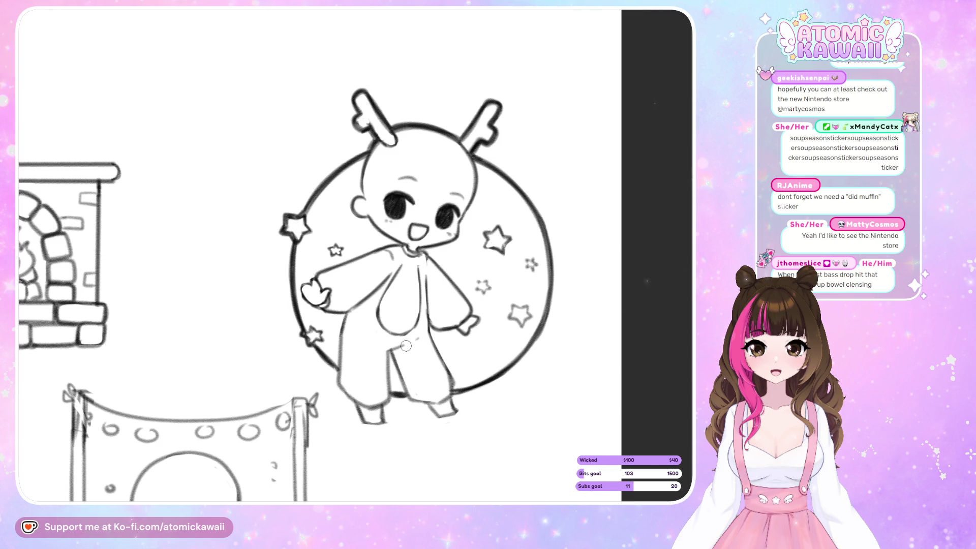
{"action": "key", "text": "h"}
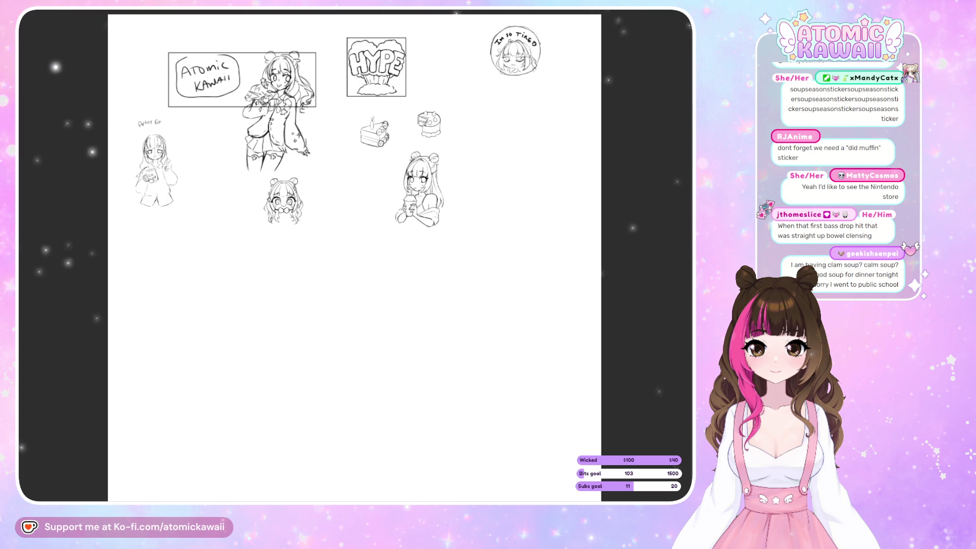
{"action": "key", "text": "ctrl+Tab"}
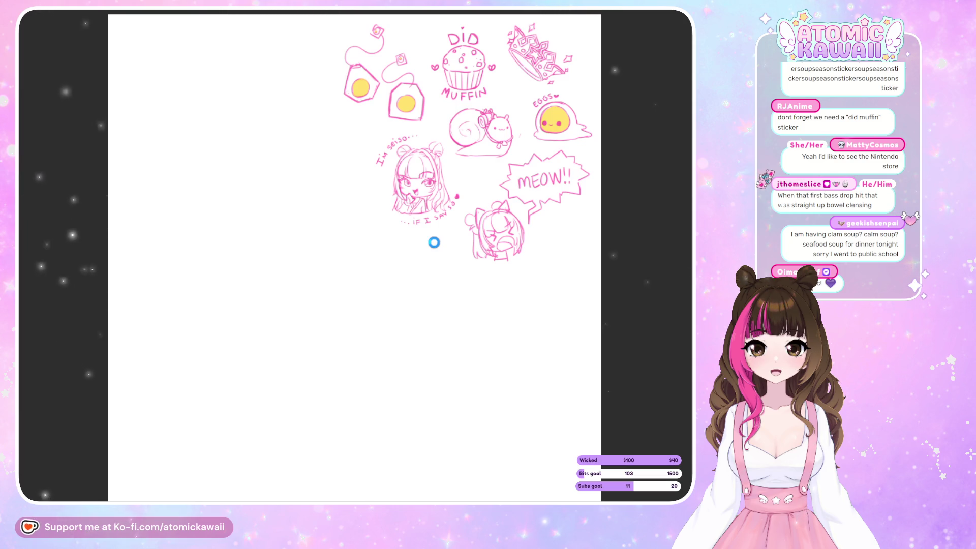
- Cycle through the open canvases to the crowded page of pose sketches and reference photos
{"action": "key", "text": "ctrl+Tab"}
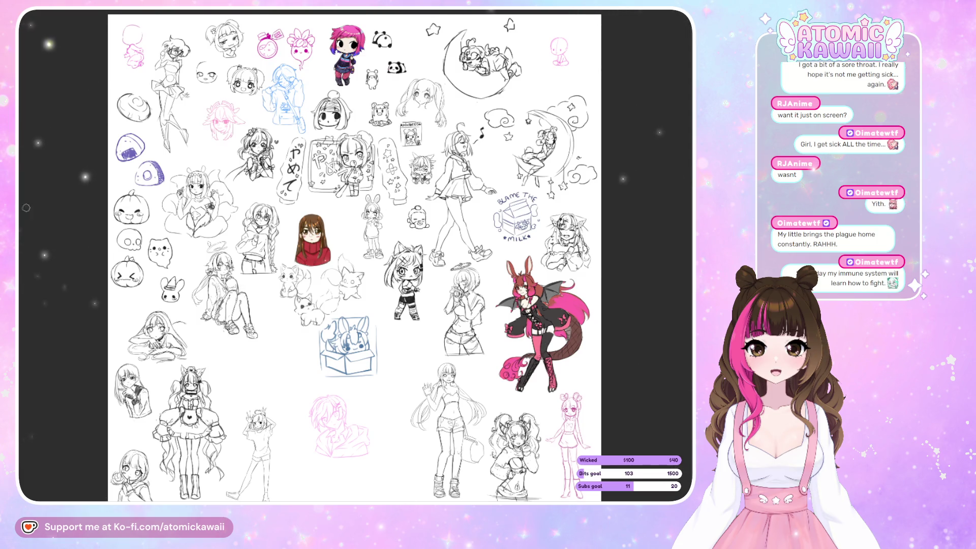
{"action": "left_click", "coordinate": [128, 13]}
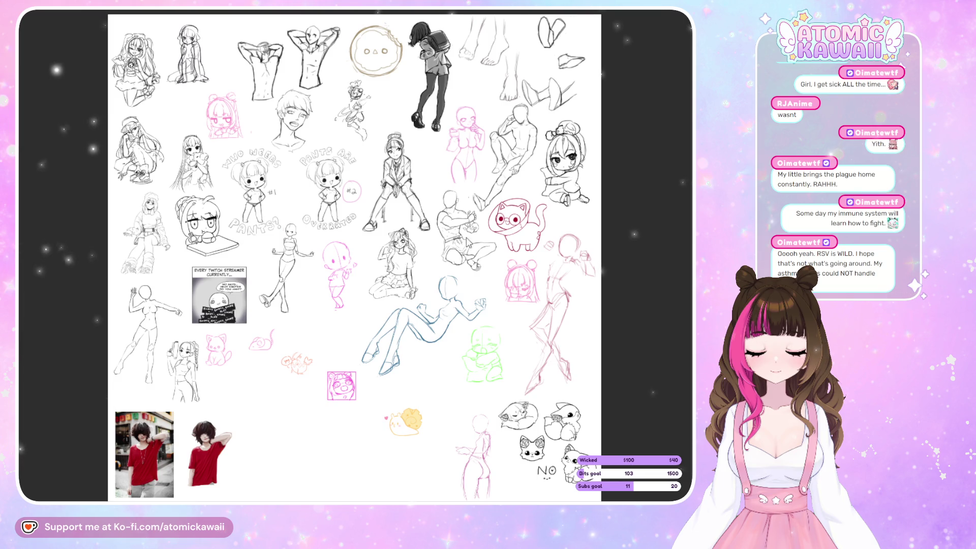
- Switch to the chibi emote sheet with the 'Hi I'm the problem' drawing
{"action": "left_click", "coordinate": [534, 175]}
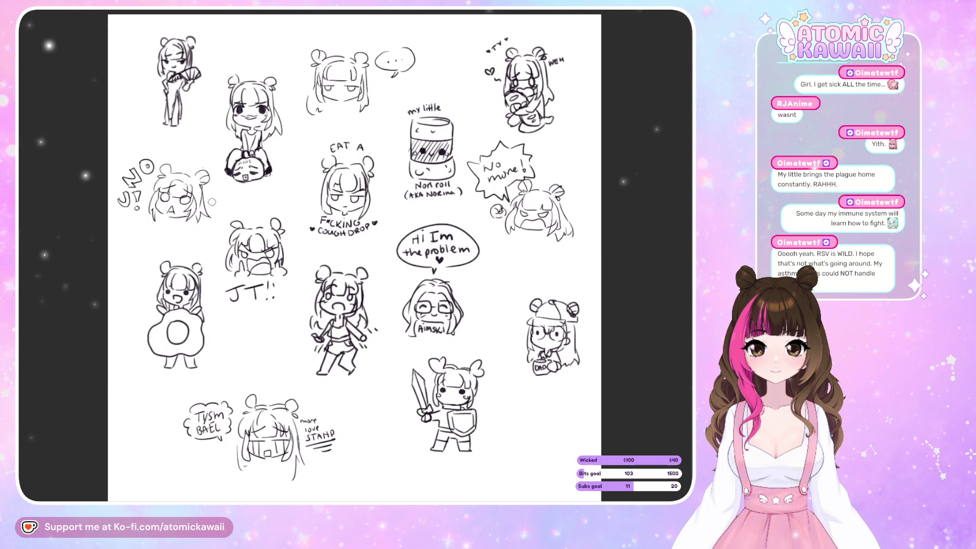
- Zoom in and out to look over the crowded practice page of pose sketches and chibis
{"action": "scroll", "coordinate": [212, 202], "scroll_direction": "up", "scroll_amount": 3}
{"action": "scroll", "coordinate": [266, 148], "scroll_direction": "down", "scroll_amount": 5}
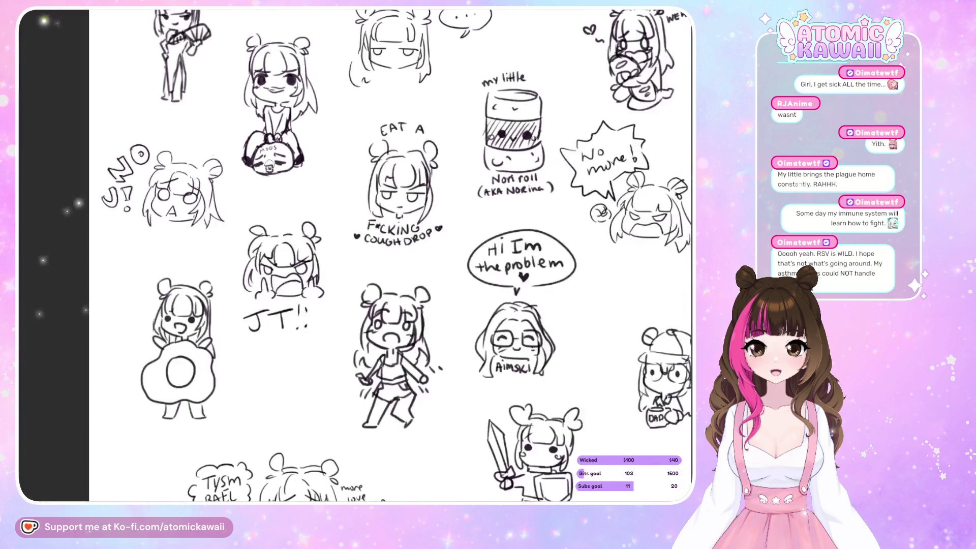
{"action": "scroll", "coordinate": [293, 257], "scroll_direction": "down", "scroll_amount": 1}
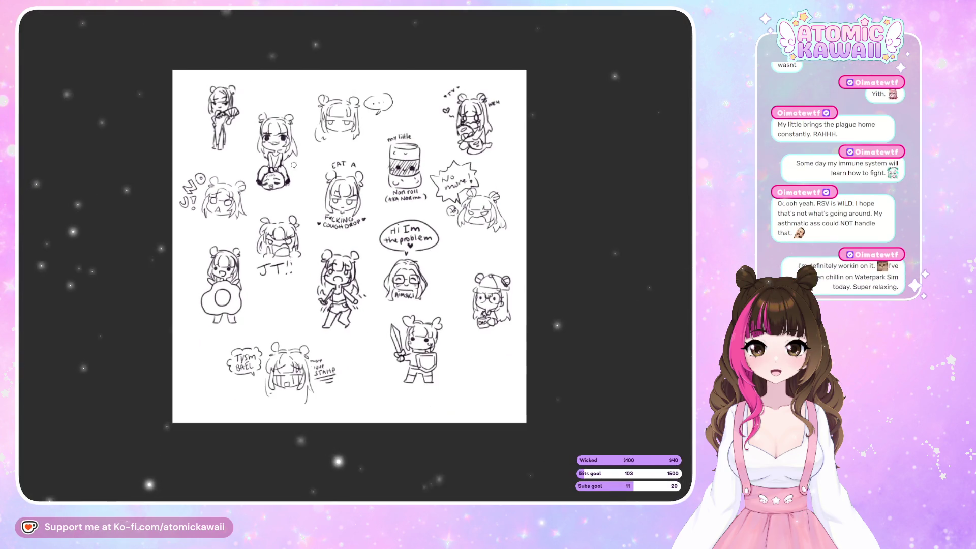
{"action": "scroll", "coordinate": [293, 305], "scroll_direction": "up", "scroll_amount": 1}
{"action": "scroll", "coordinate": [293, 338], "scroll_direction": "up", "scroll_amount": 1}
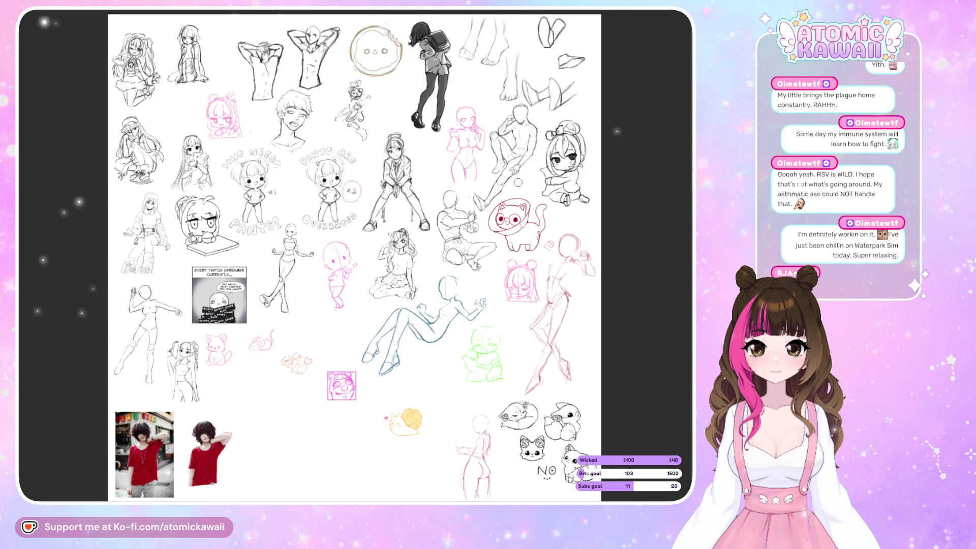
{"action": "scroll", "coordinate": [572, 132], "scroll_direction": "up", "scroll_amount": 5}
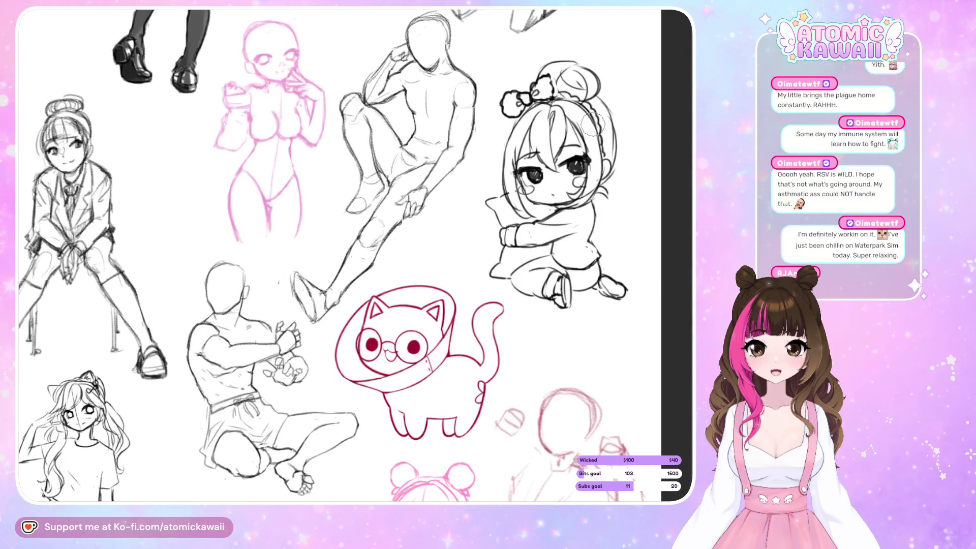
{"action": "scroll", "coordinate": [591, 123], "scroll_direction": "down", "scroll_amount": 5}
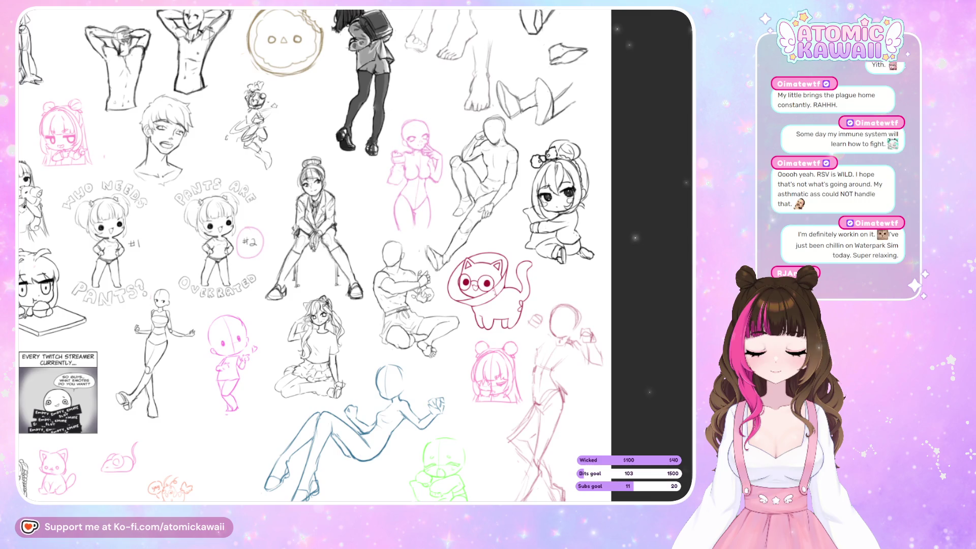
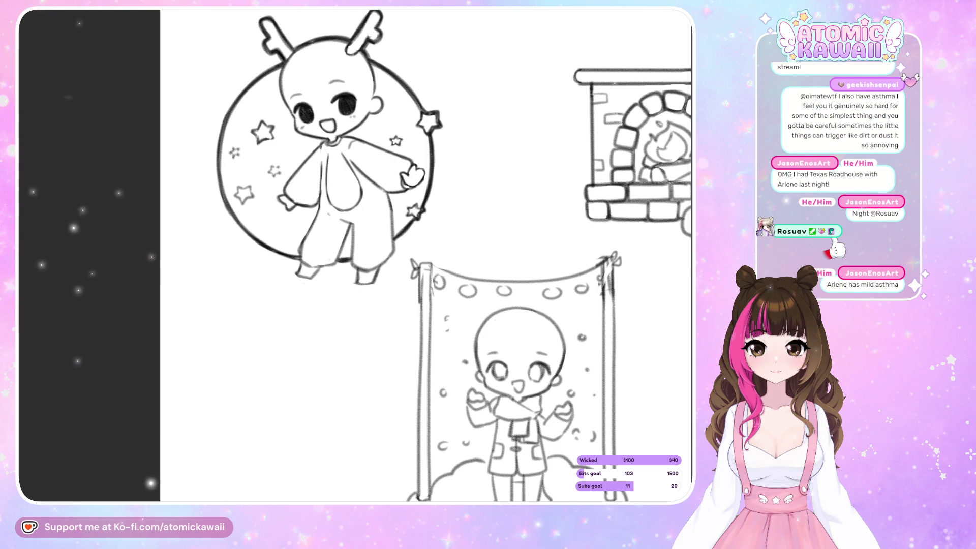
- Fit the square page to the window so the dragon, fireplace and banner sketches all show
{"action": "key", "text": "ctrl+0"}
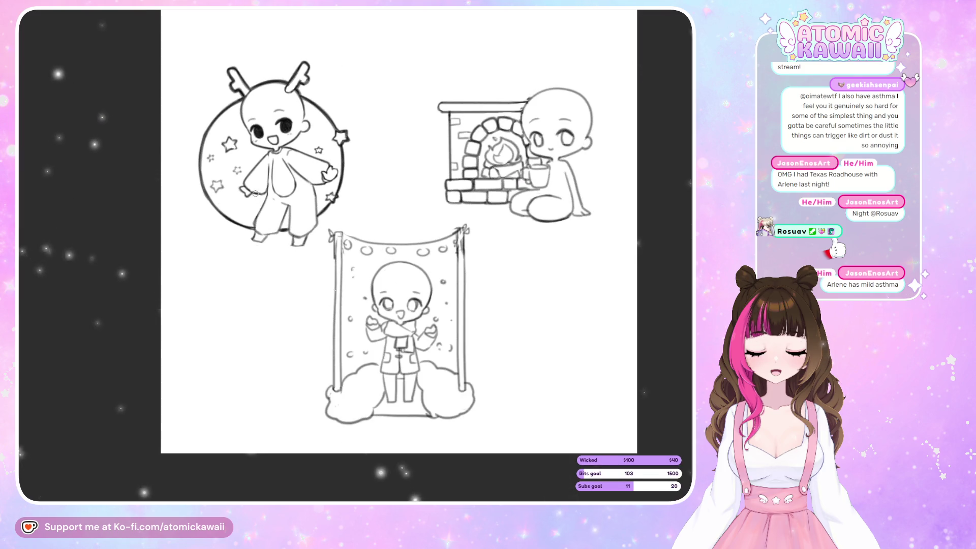
{"action": "key", "text": "ctrl+0"}
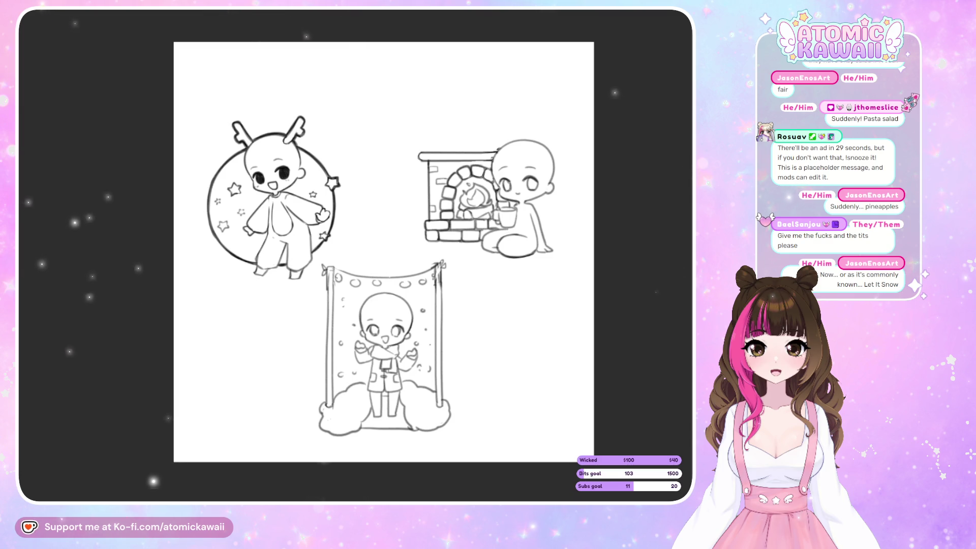
{"action": "scroll", "coordinate": [323, 328], "scroll_direction": "up", "scroll_amount": 3}
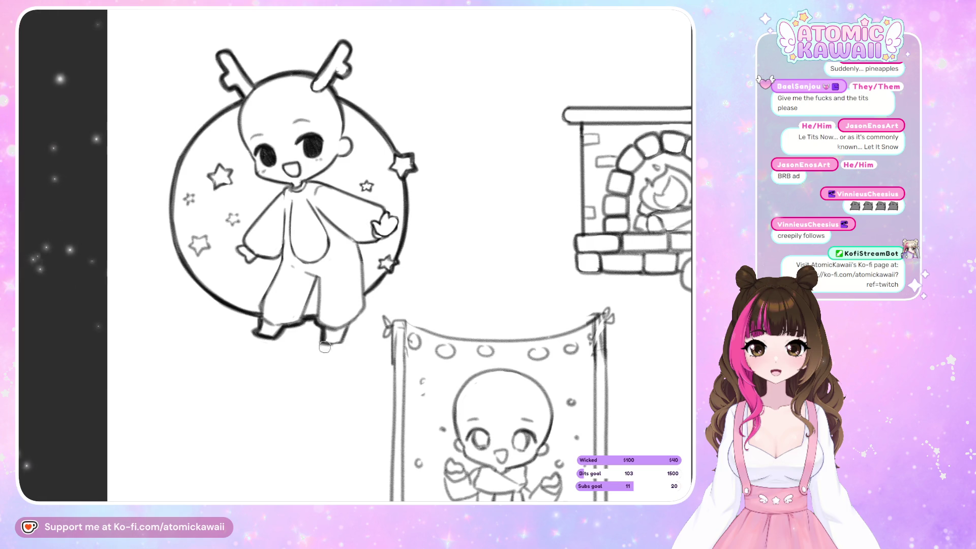
- Darken the dragon chibi's right leg and foot lines, checking them in mirrored view
{"action": "mouse_move", "coordinate": [321, 345]}
{"action": "left_mouse_down"}
{"action": "mouse_move", "coordinate": [346, 345]}
{"action": "mouse_move", "coordinate": [352, 322]}
{"action": "left_mouse_up"}
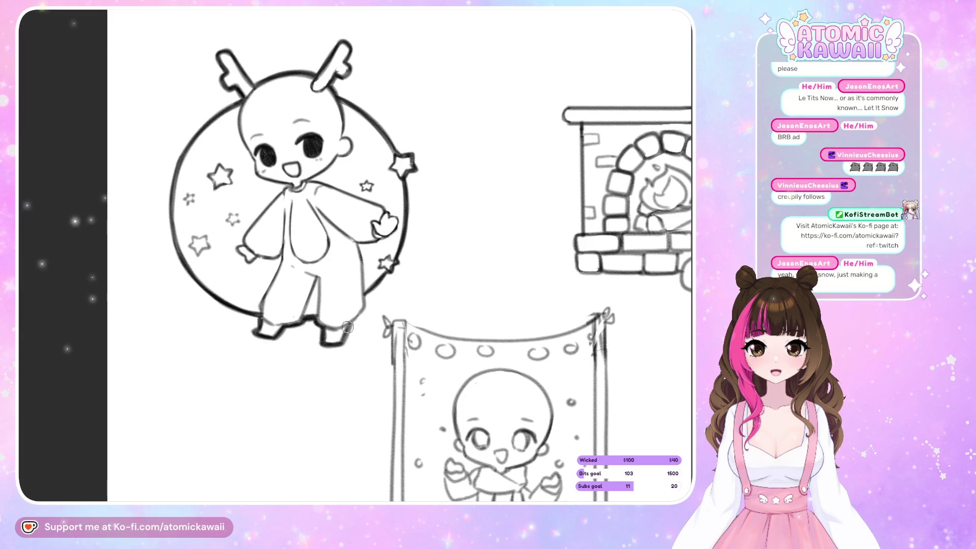
{"action": "mouse_move", "coordinate": [355, 317]}
{"action": "left_mouse_down"}
{"action": "mouse_move", "coordinate": [342, 344]}
{"action": "mouse_move", "coordinate": [368, 307]}
{"action": "mouse_move", "coordinate": [350, 326]}
{"action": "left_mouse_up"}
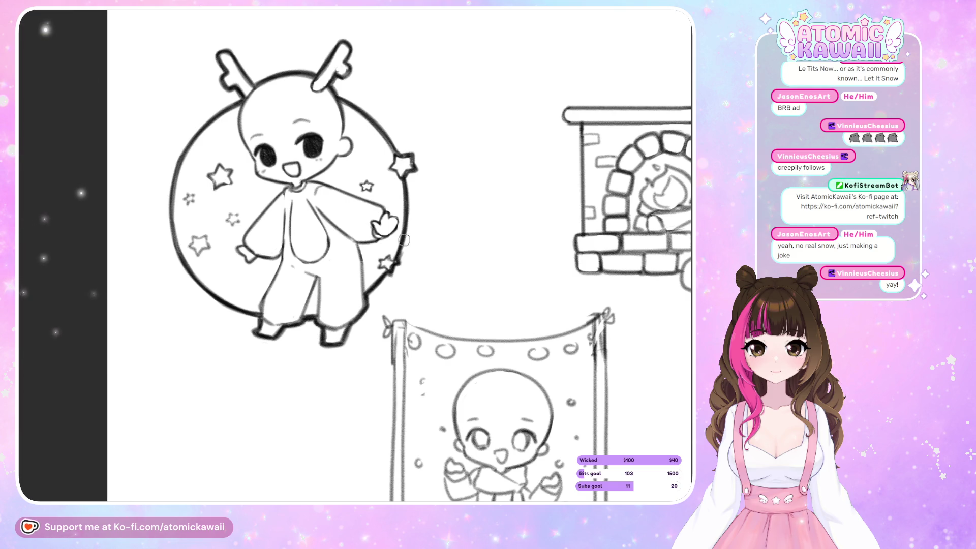
{"action": "key", "text": "m"}
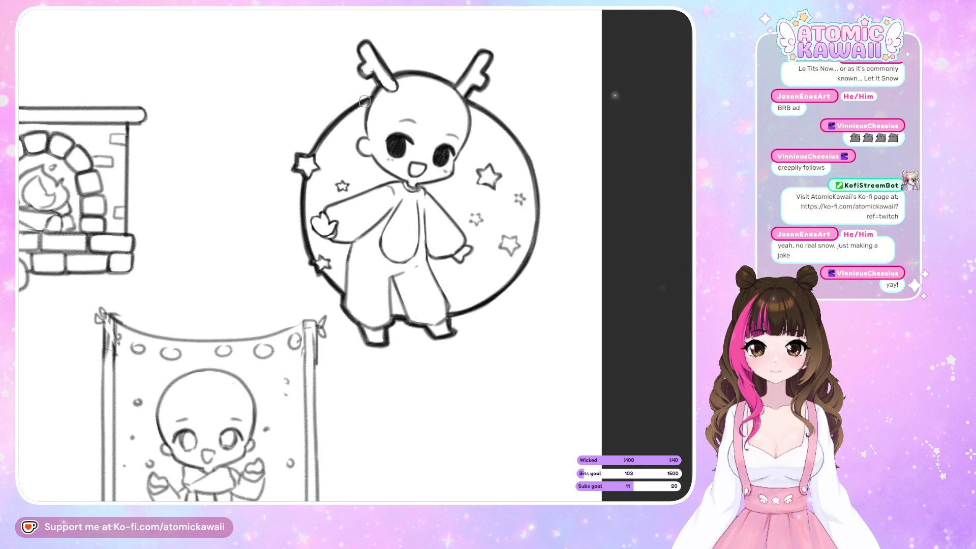
{"action": "key", "text": "m"}
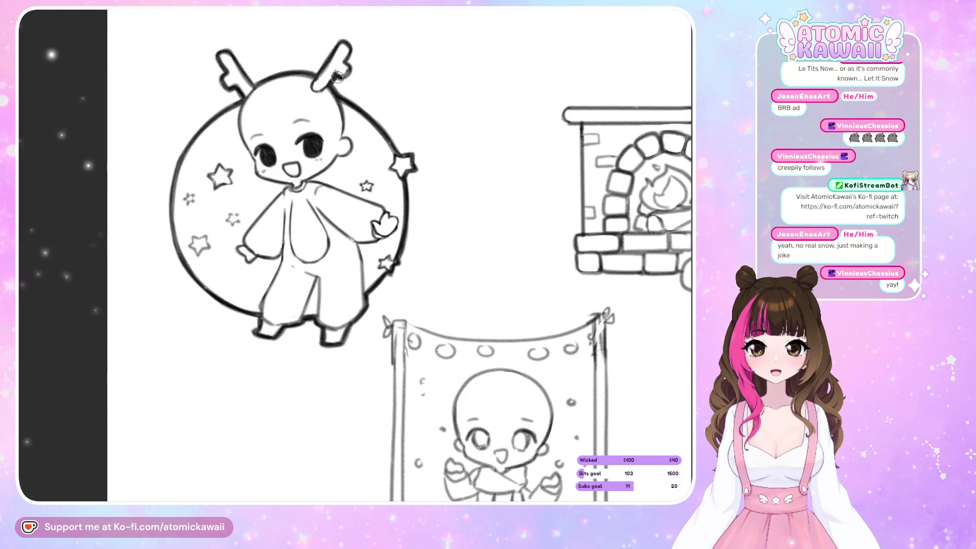
{"action": "key", "text": "m"}
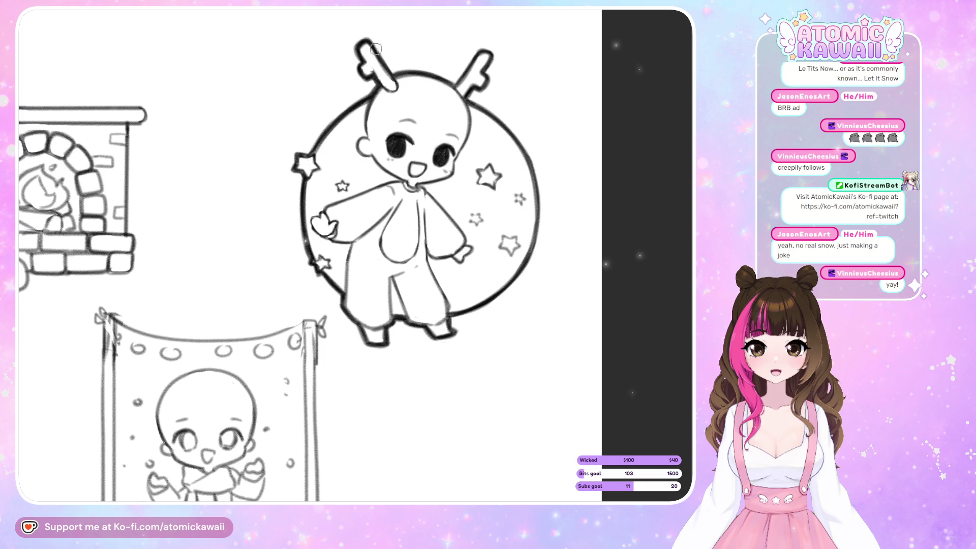
{"action": "key", "text": "h"}
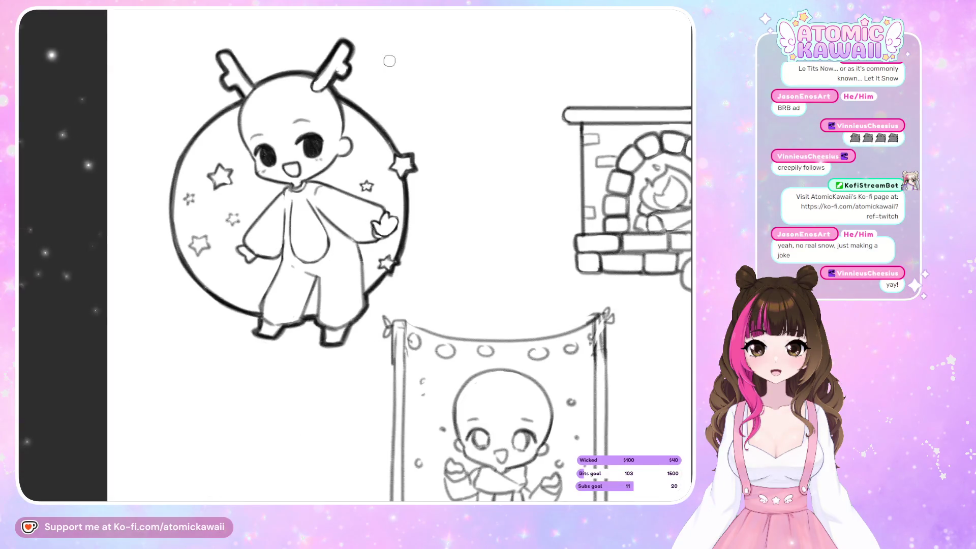
{"action": "key", "text": "h"}
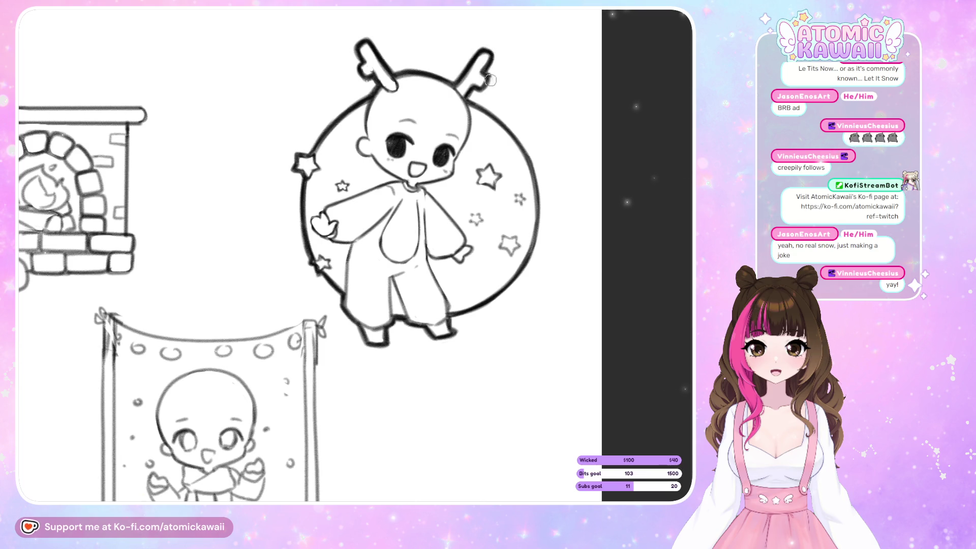
{"action": "key", "text": "h"}
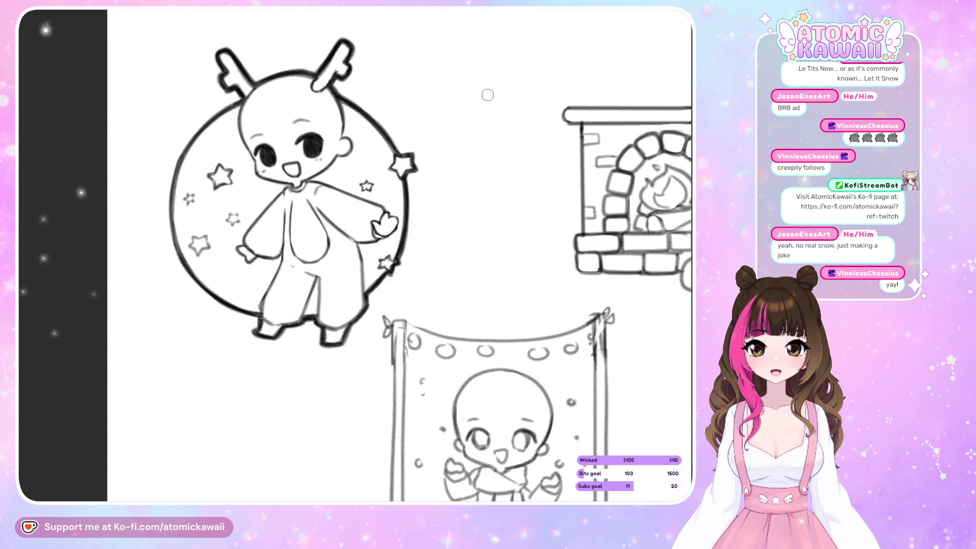
- Re-ink the starry circle's upper and lower left arc bolder up toward the antler
{"action": "left_click_drag", "start_coordinate": [180, 153], "coordinate": [246, 98]}
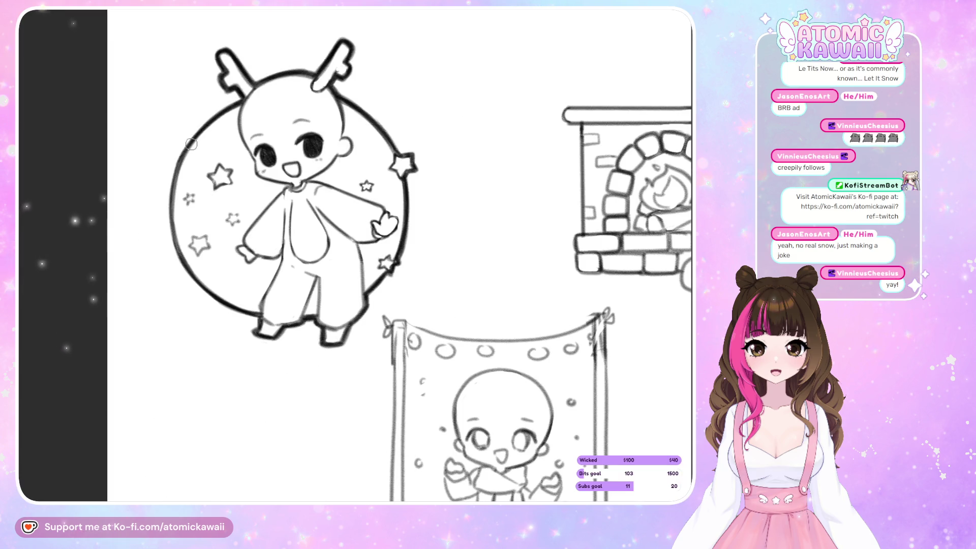
{"action": "left_click_drag", "start_coordinate": [183, 148], "coordinate": [245, 96]}
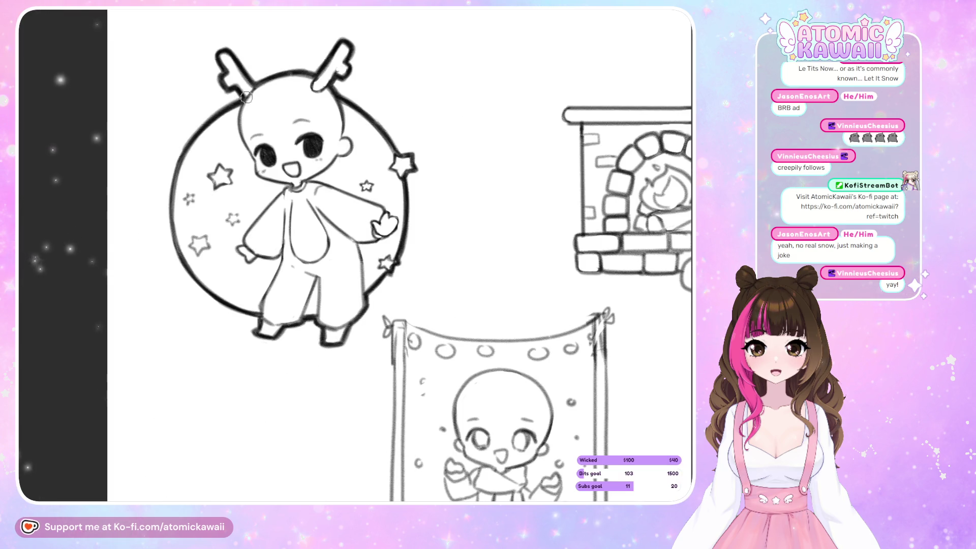
{"action": "key", "text": "h"}
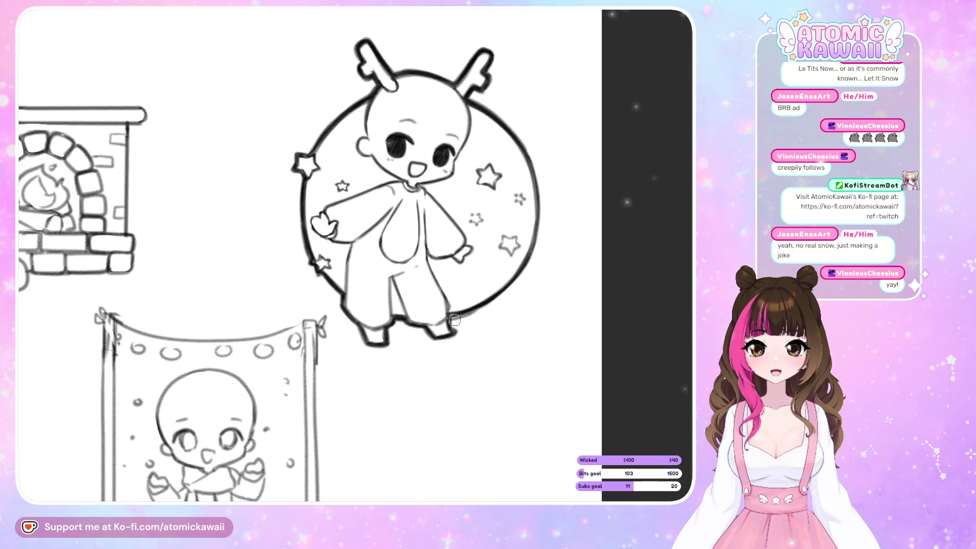
{"action": "key", "text": "h"}
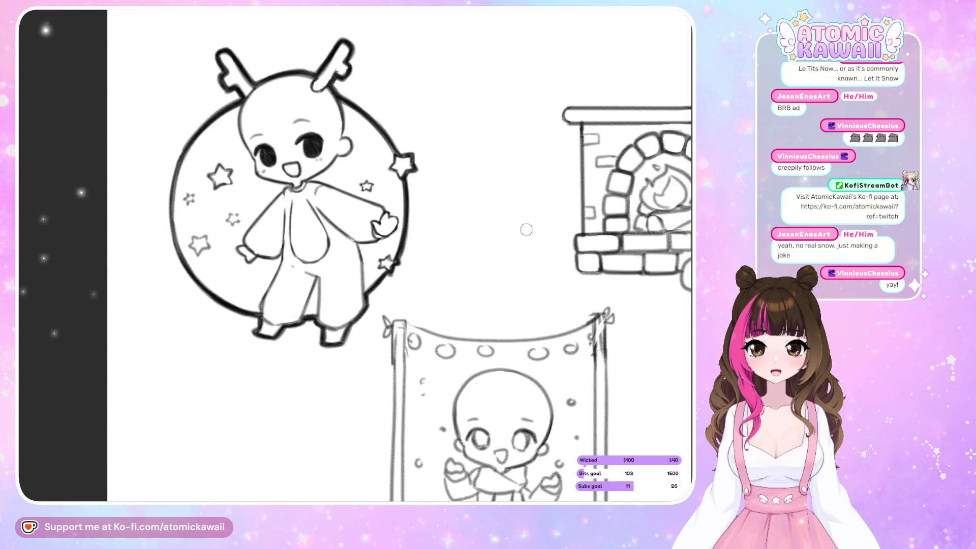
{"action": "left_click_drag", "start_coordinate": [172, 253], "coordinate": [176, 180]}
{"action": "left_click_drag", "start_coordinate": [173, 260], "coordinate": [184, 152]}
{"action": "mouse_move", "coordinate": [171, 239]}
{"action": "left_mouse_down"}
{"action": "mouse_move", "coordinate": [183, 157]}
{"action": "mouse_move", "coordinate": [212, 123]}
{"action": "left_mouse_up"}
{"action": "left_click_drag", "start_coordinate": [182, 166], "coordinate": [240, 104]}
{"action": "key", "text": "h"}
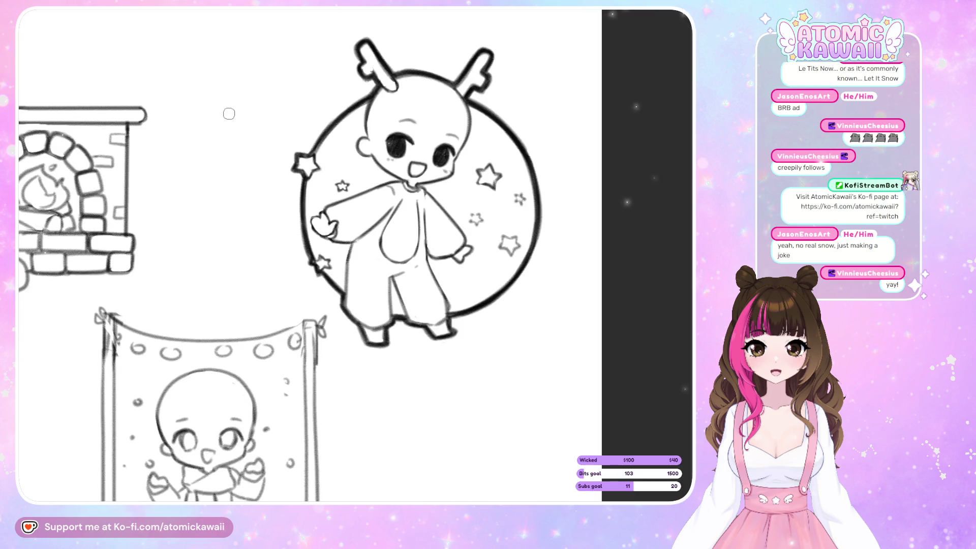
{"action": "key", "text": "h"}
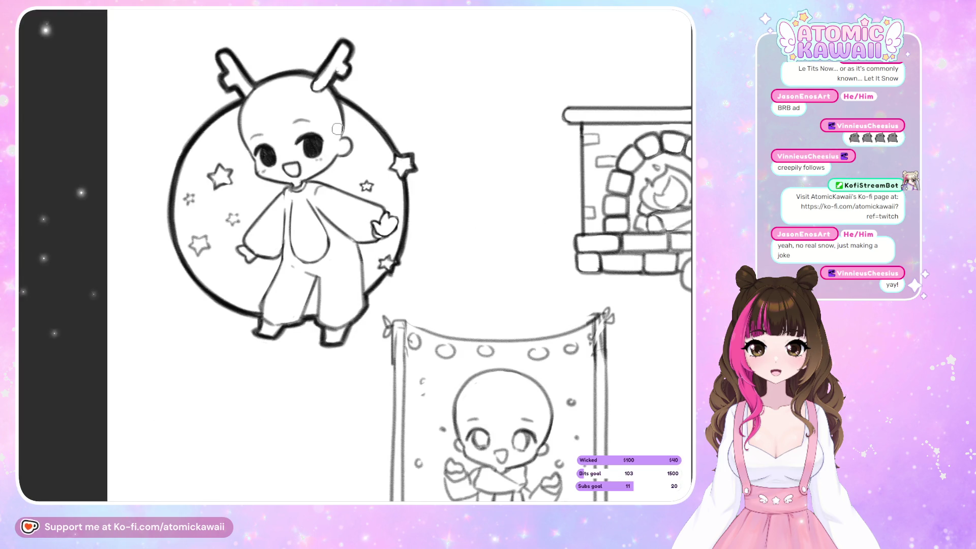
- Flip the canvas back and forth to check the re-inked circle mirrored
{"action": "key", "text": "h"}
{"action": "key", "text": "h"}
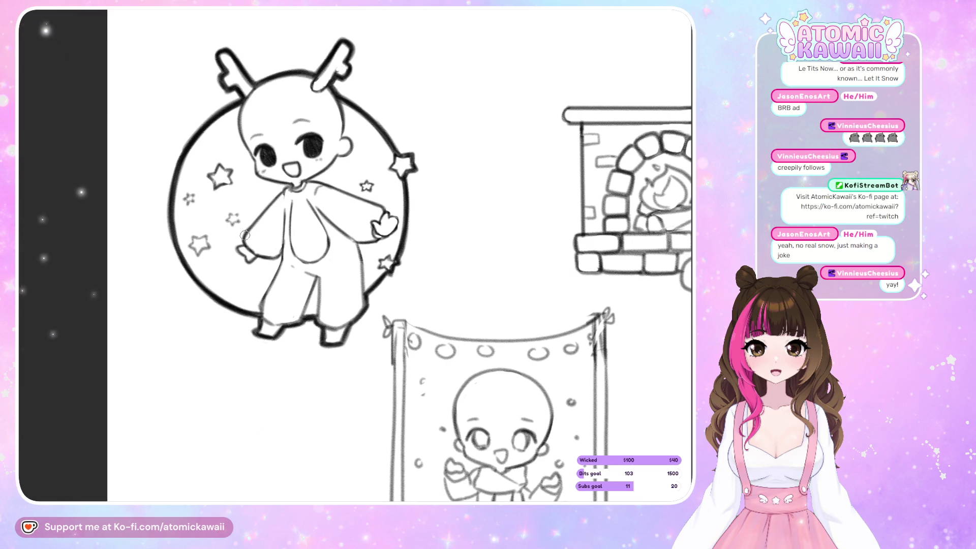
{"action": "key", "text": "h"}
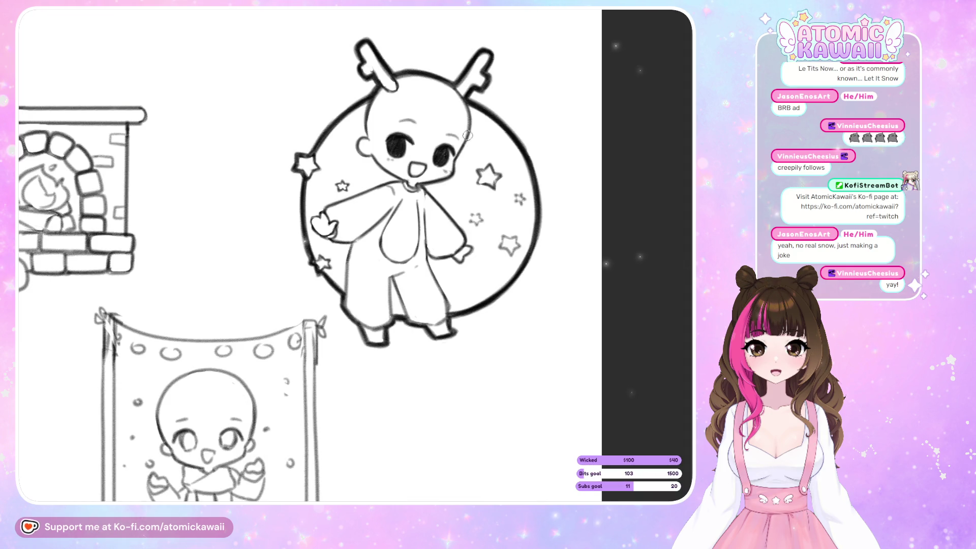
{"action": "key", "text": "h"}
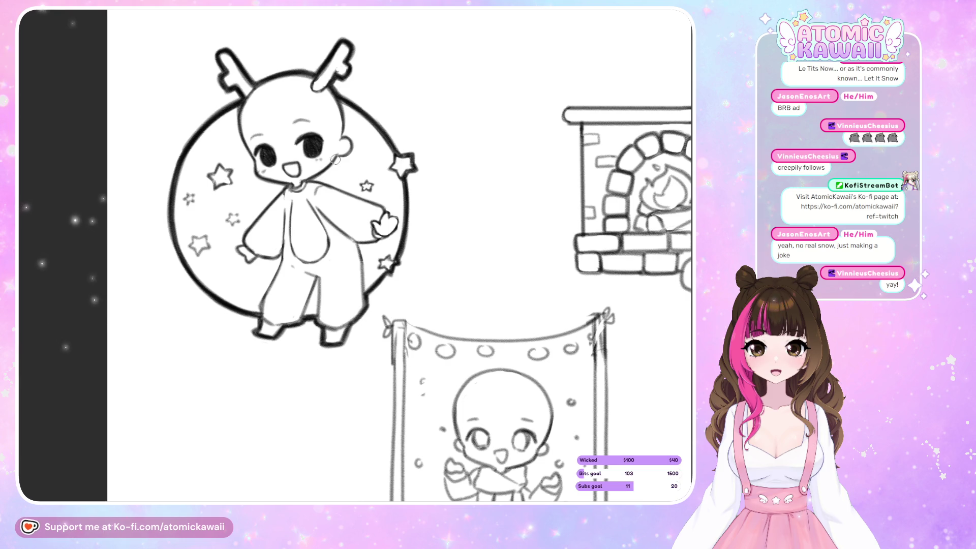
{"action": "key", "text": "h"}
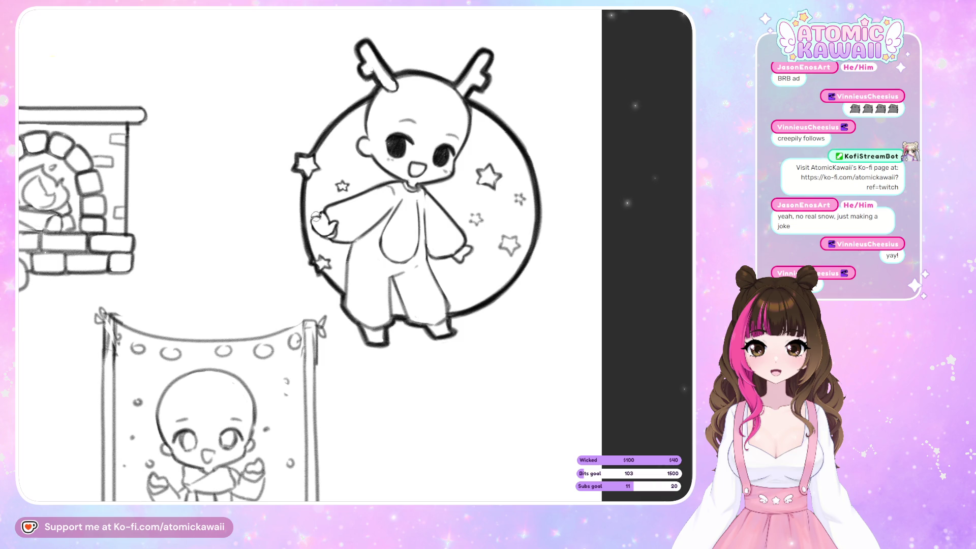
{"action": "key", "text": "h"}
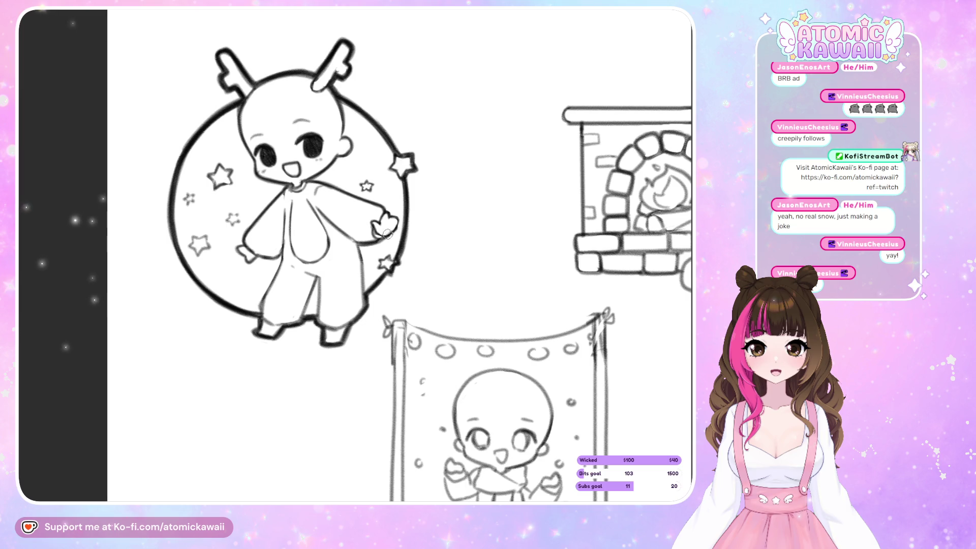
{"action": "key", "text": "h"}
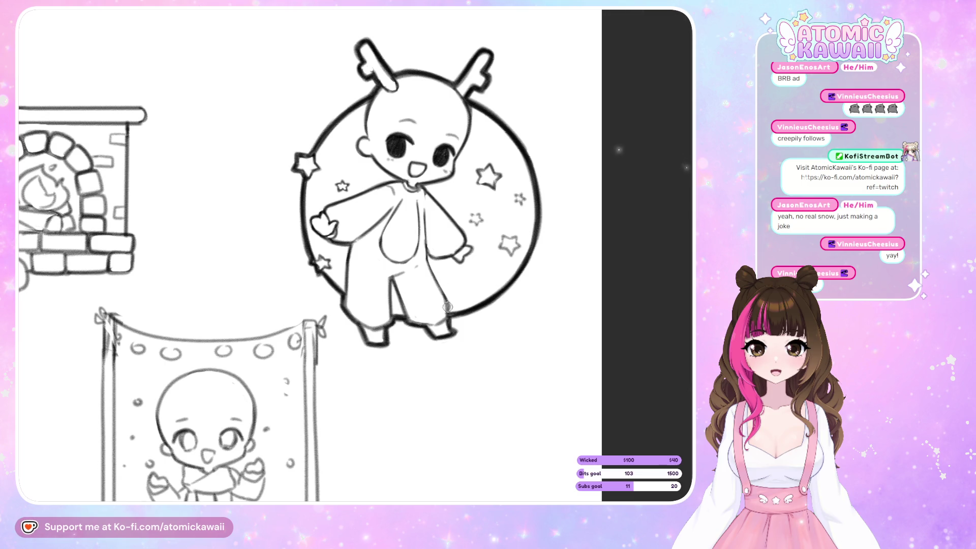
{"action": "key", "text": "h"}
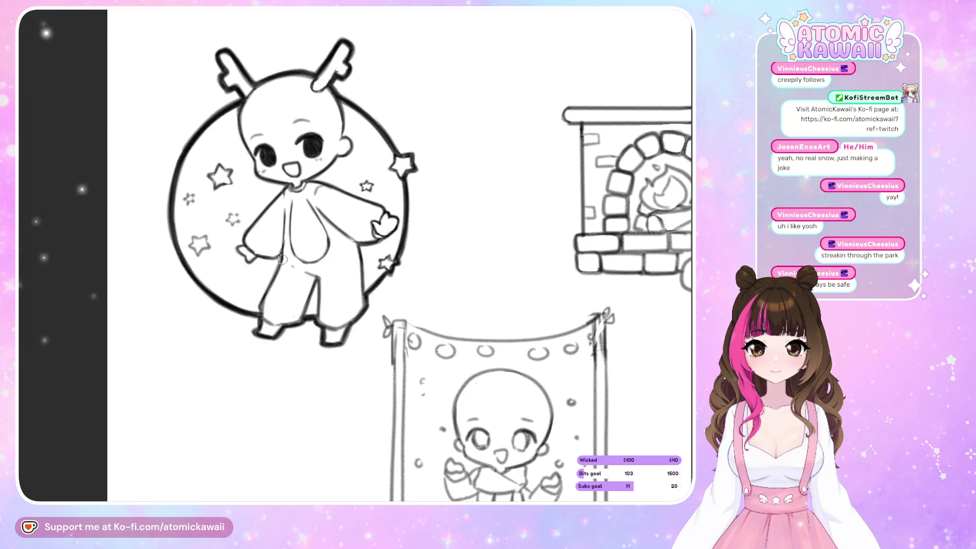
- Darken the top of the fireplace figure's head, then fit the whole drawing in view
{"action": "scroll", "coordinate": [282, 260], "scroll_direction": "down", "scroll_amount": 2}
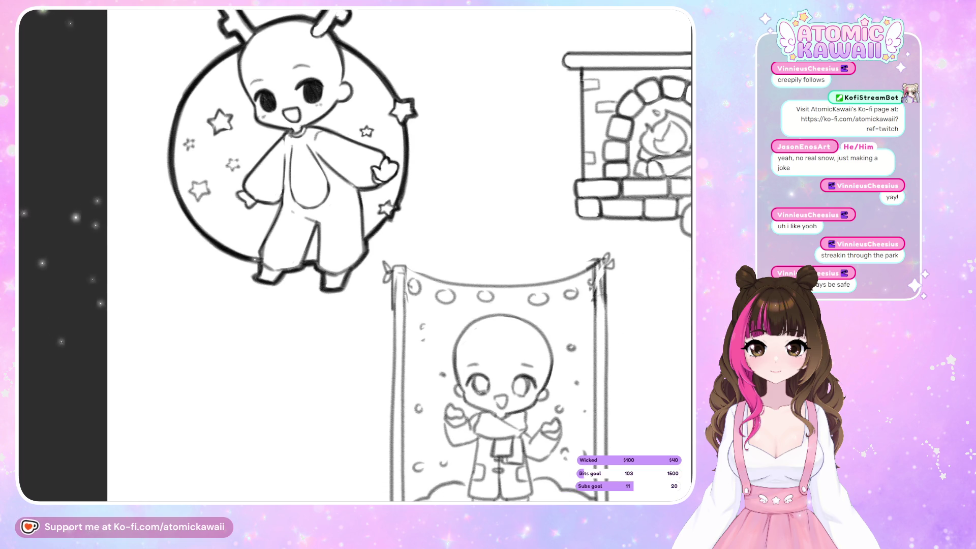
{"action": "scroll", "coordinate": [524, 492], "scroll_direction": "right", "scroll_amount": 3}
{"action": "scroll", "coordinate": [640, 366], "scroll_direction": "right", "scroll_amount": 4}
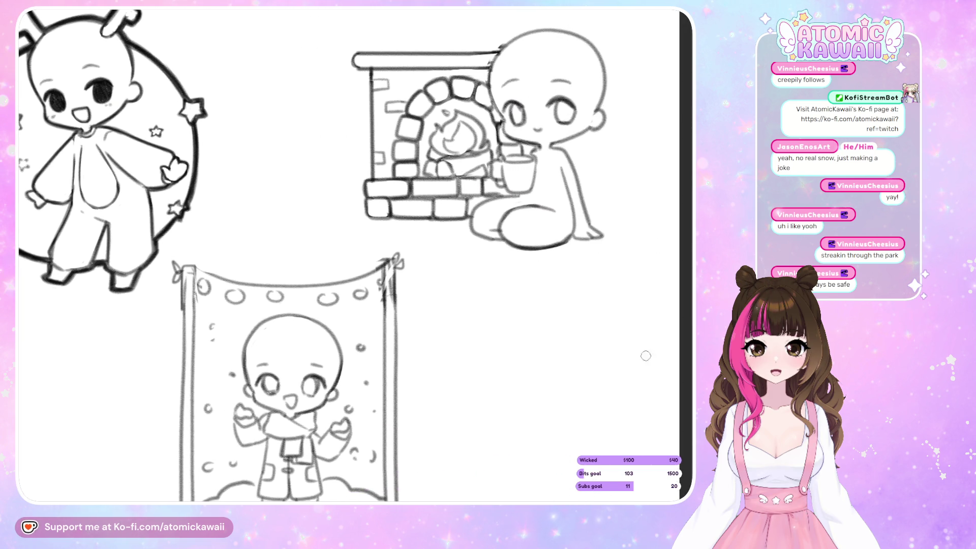
{"action": "scroll", "coordinate": [642, 62], "scroll_direction": "up", "scroll_amount": 2}
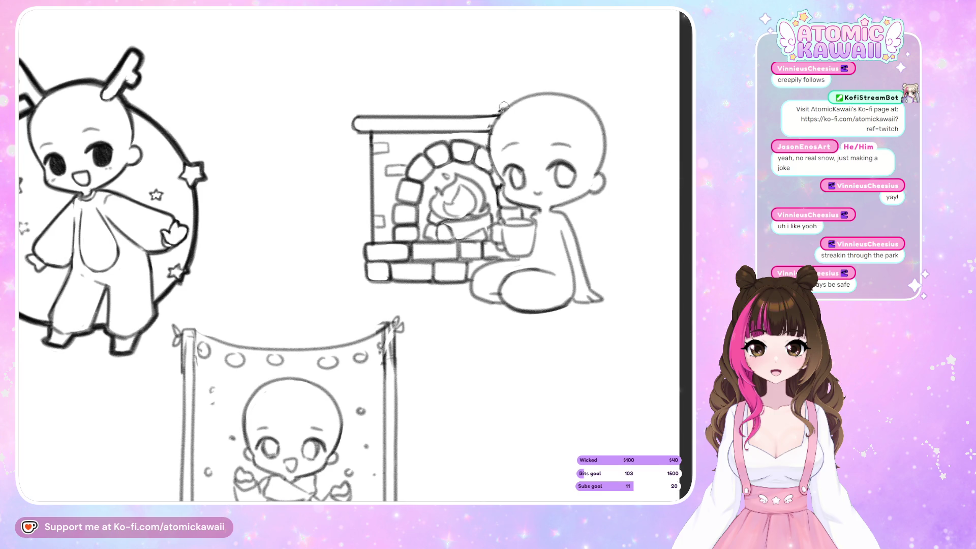
{"action": "mouse_move", "coordinate": [548, 92]}
{"action": "left_mouse_down"}
{"action": "mouse_move", "coordinate": [582, 102]}
{"action": "mouse_move", "coordinate": [603, 148]}
{"action": "left_mouse_up"}
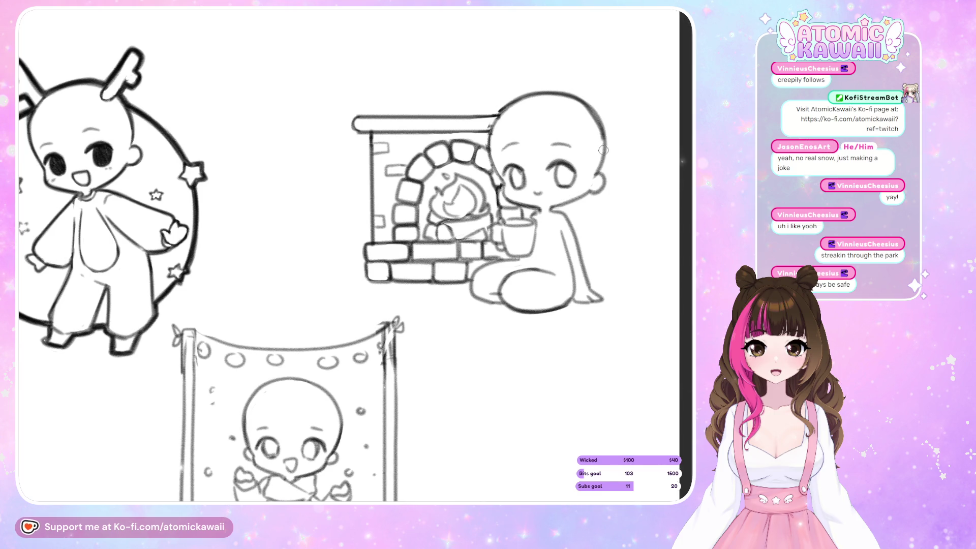
{"action": "key", "text": "m"}
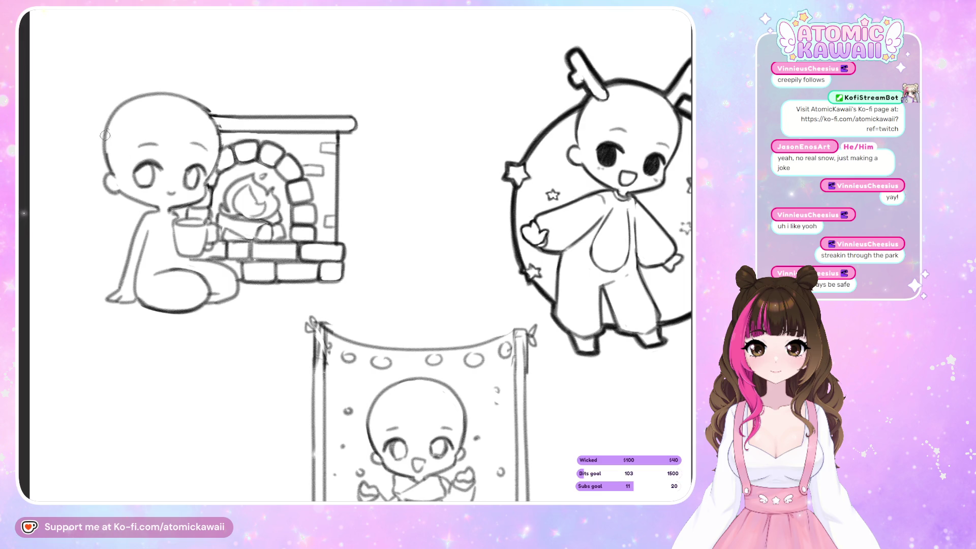
{"action": "key", "text": "ctrl+0"}
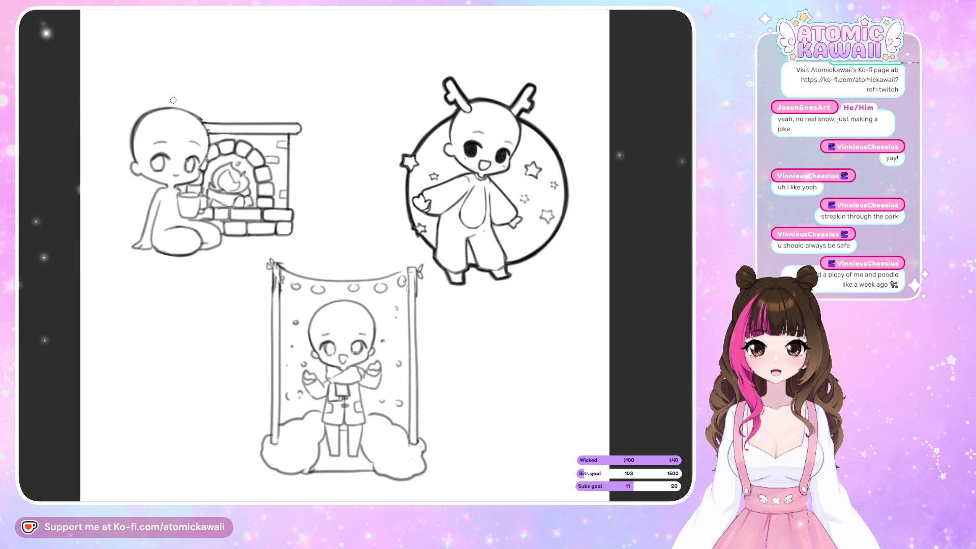
- Ink the crown and top-right of the head outline boldly, checking it mirrored
{"action": "key", "text": "m"}
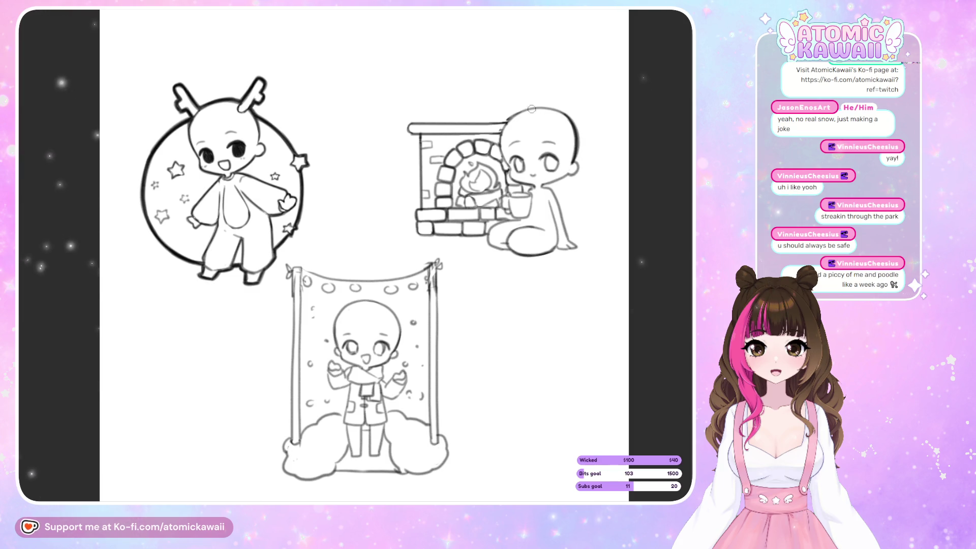
{"action": "left_click_drag", "start_coordinate": [546, 108], "coordinate": [570, 128]}
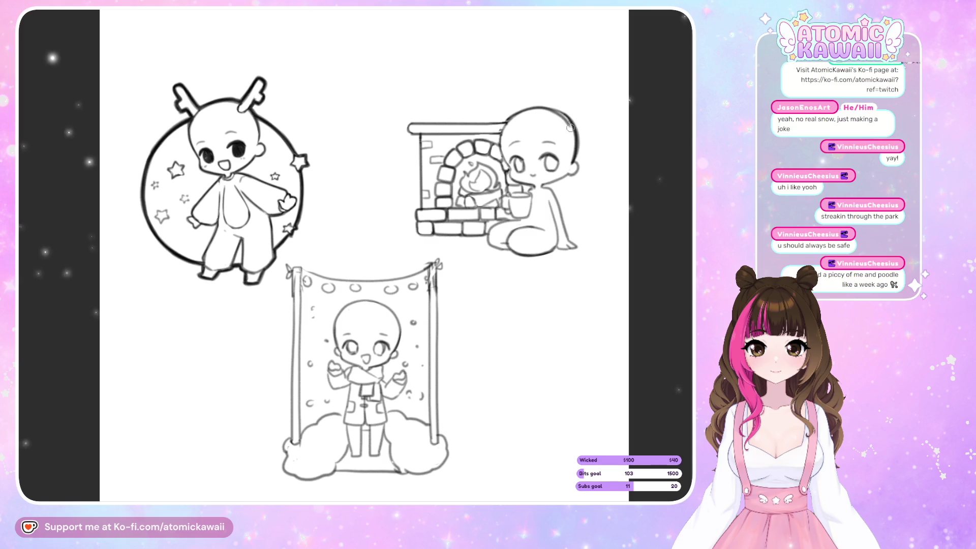
{"action": "key", "text": "m"}
{"action": "left_click_drag", "start_coordinate": [142, 117], "coordinate": [192, 111]}
{"action": "key", "text": "m"}
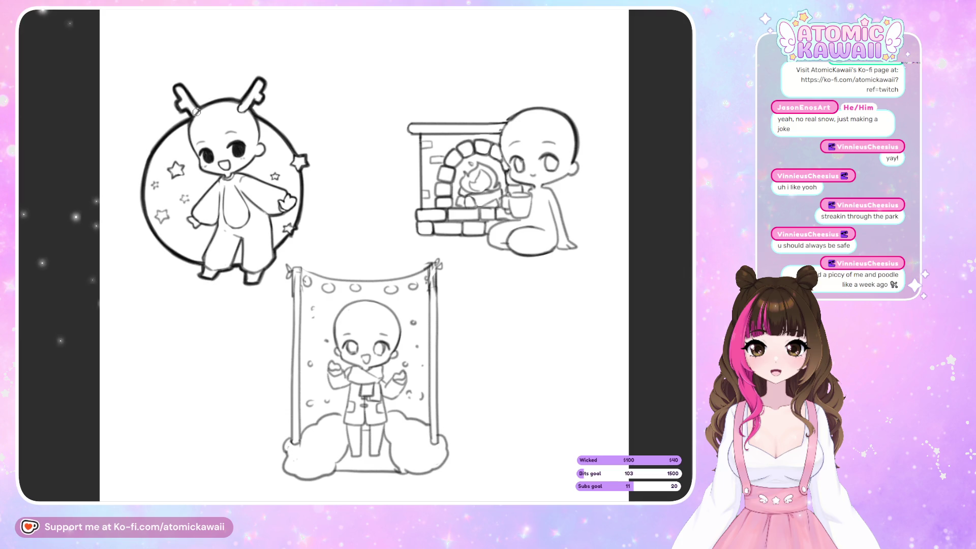
{"action": "left_click_drag", "start_coordinate": [506, 122], "coordinate": [548, 107]}
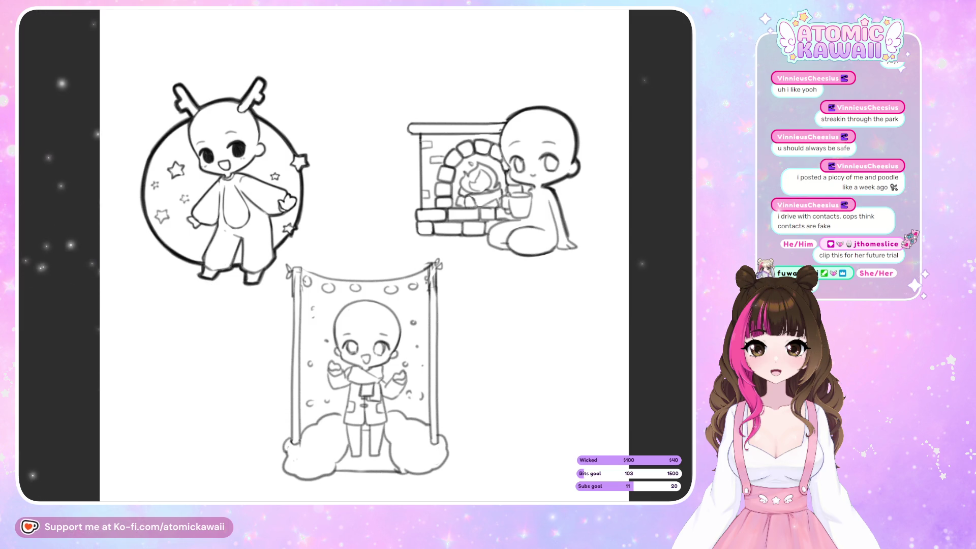
{"action": "scroll", "coordinate": [515, 137], "scroll_direction": "up", "scroll_amount": 1}
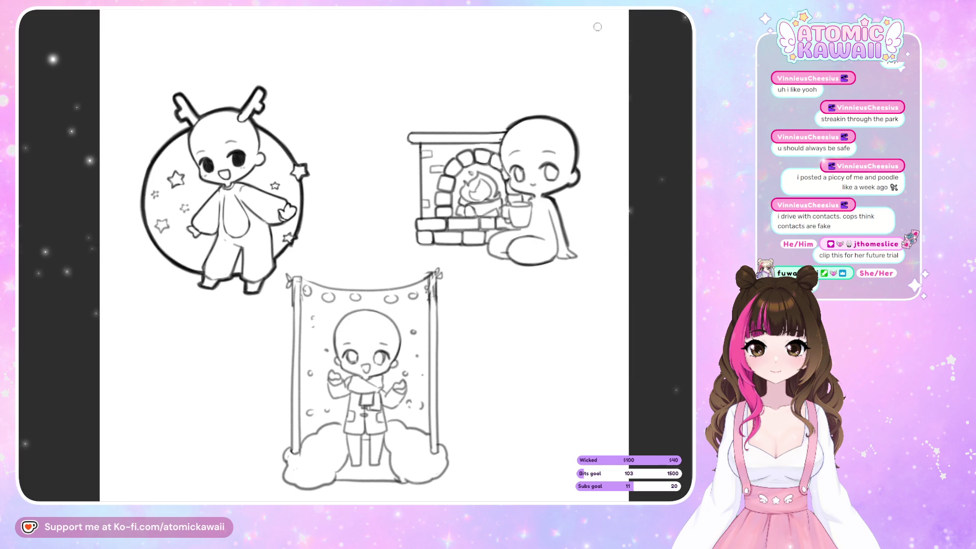
- Replace the fireplace mantel's top line with a fresh bold stroke
{"action": "key", "text": "m"}
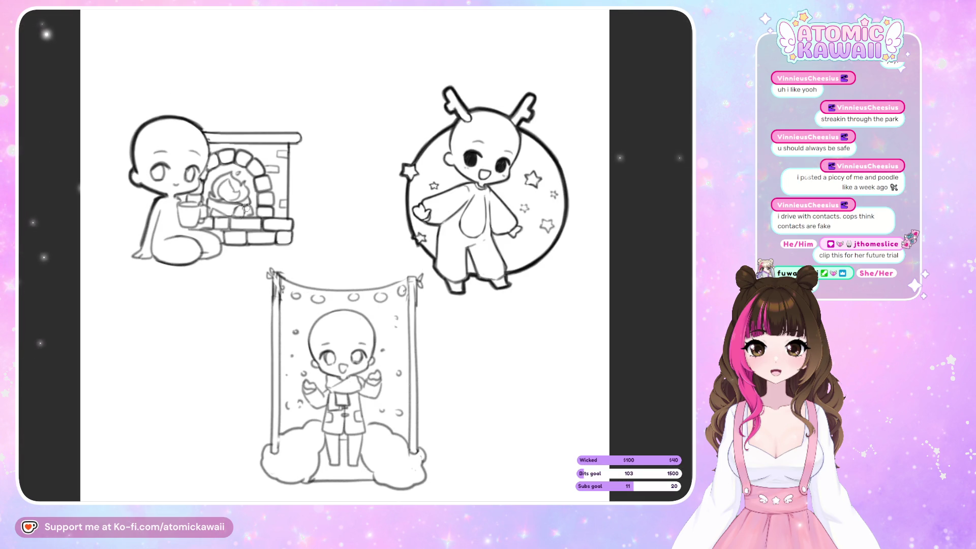
{"action": "key", "text": "minus"}
{"action": "key", "text": "minus"}
{"action": "left_click_drag", "start_coordinate": [174, 213], "coordinate": [244, 212]}
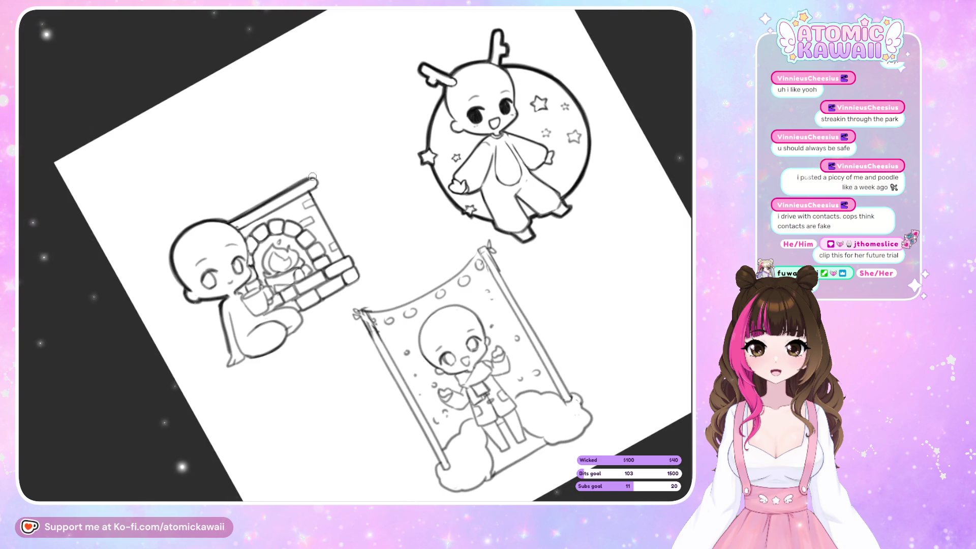
{"action": "key", "text": "h"}
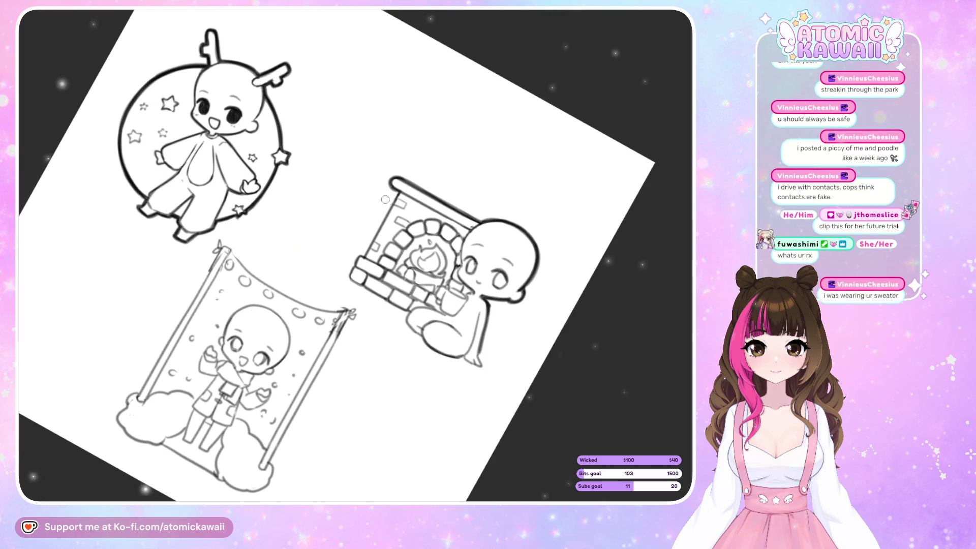
{"action": "key", "text": "ctrl+0"}
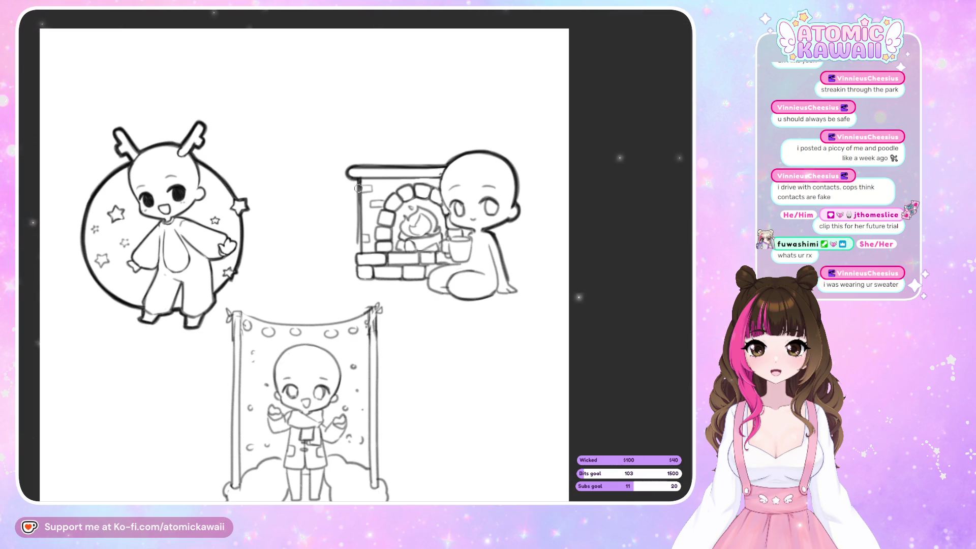
{"action": "key", "text": "m"}
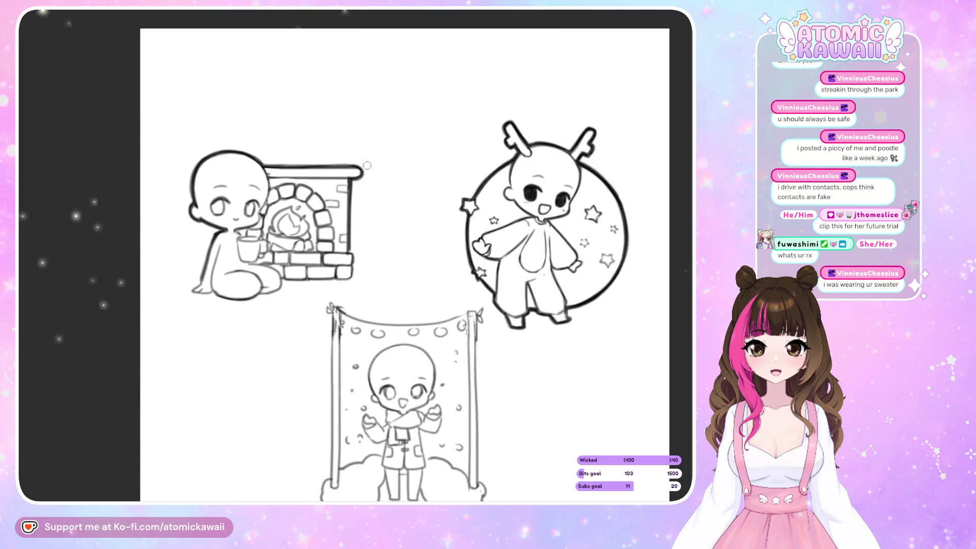
{"action": "key", "text": "m"}
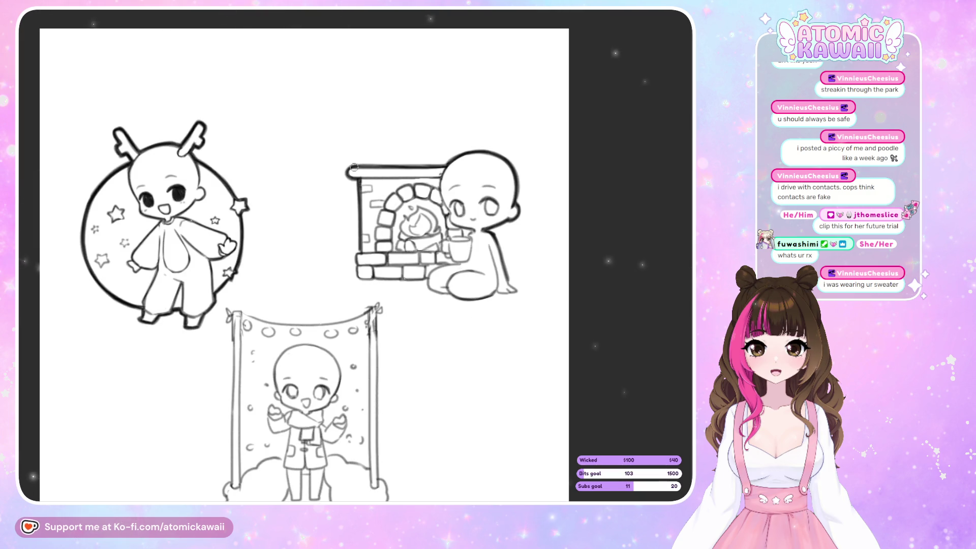
{"action": "key", "text": "ctrl+z"}
{"action": "left_click_drag", "start_coordinate": [349, 166], "coordinate": [446, 161]}
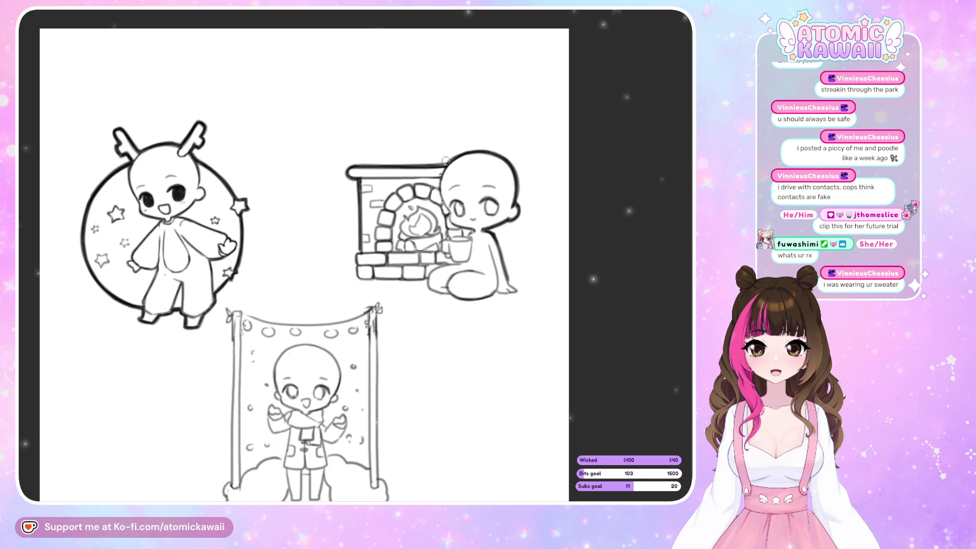
{"action": "key", "text": "m"}
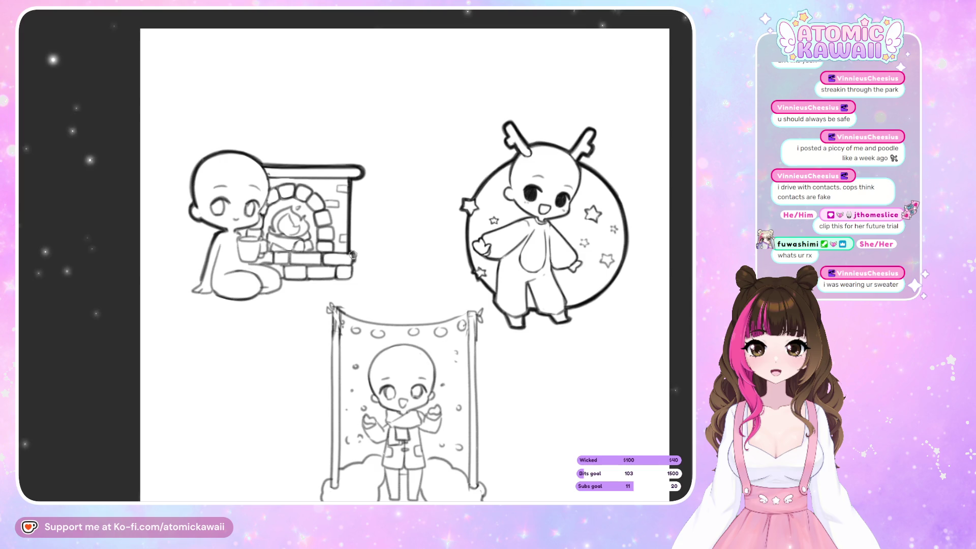
{"action": "key", "text": "m"}
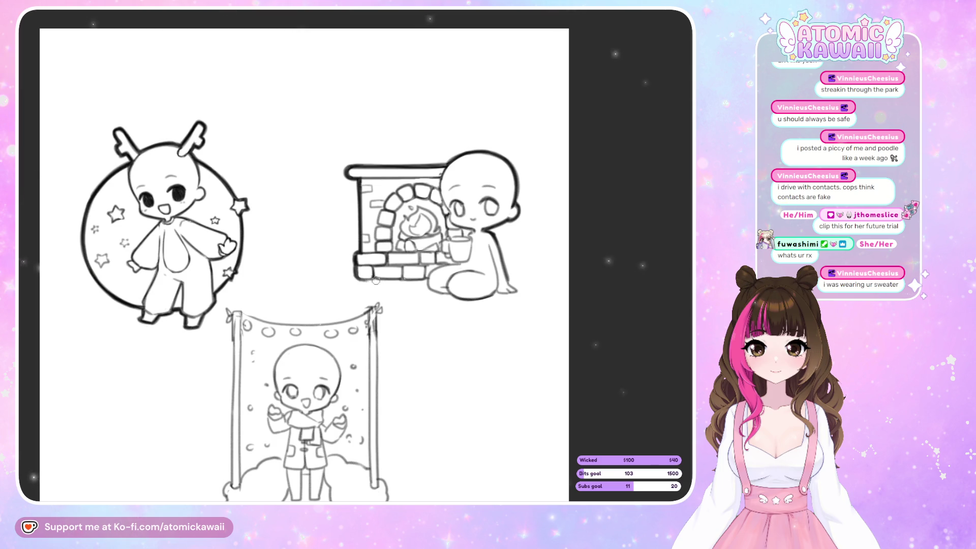
- Ink the fireplace's bottom edge line and check it mirrored
{"action": "left_click_drag", "start_coordinate": [365, 282], "coordinate": [426, 279]}
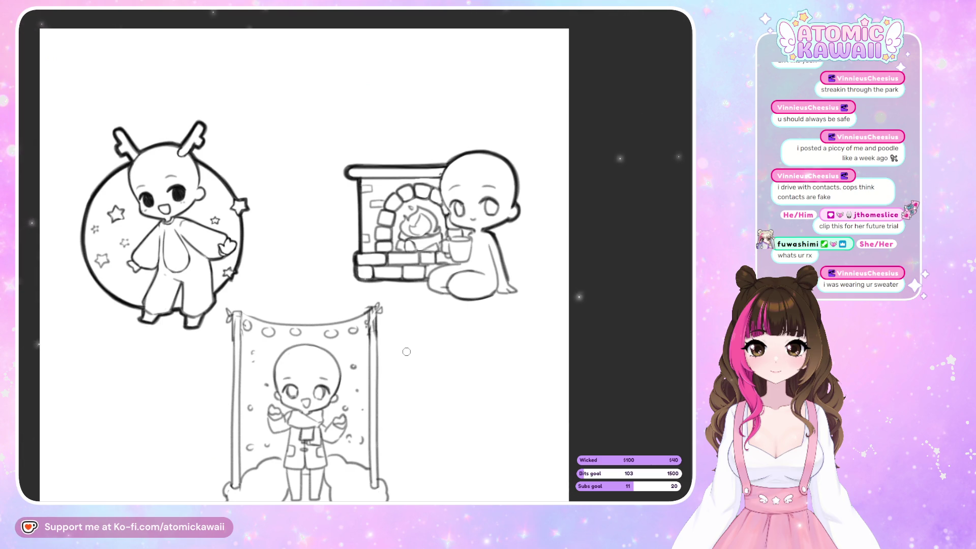
{"action": "key", "text": "h"}
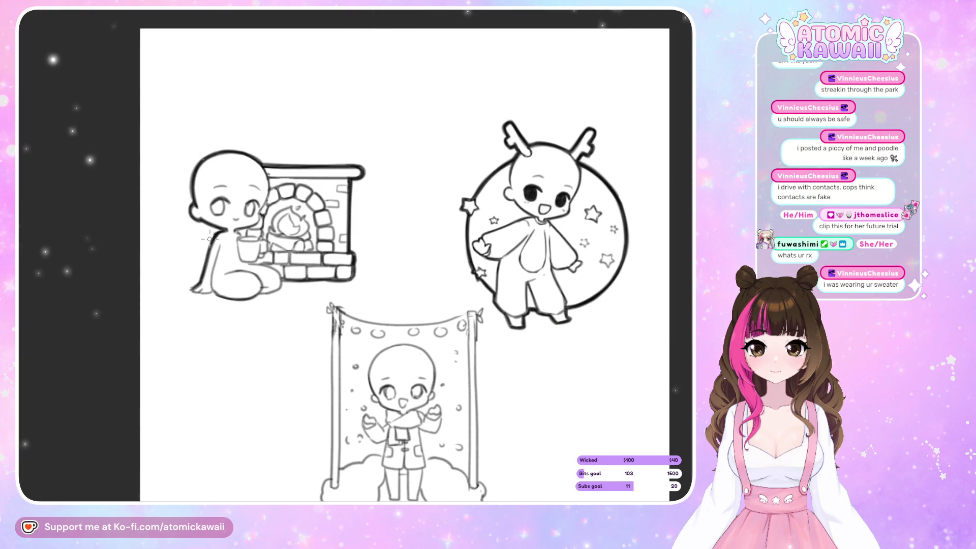
{"action": "key", "text": "h"}
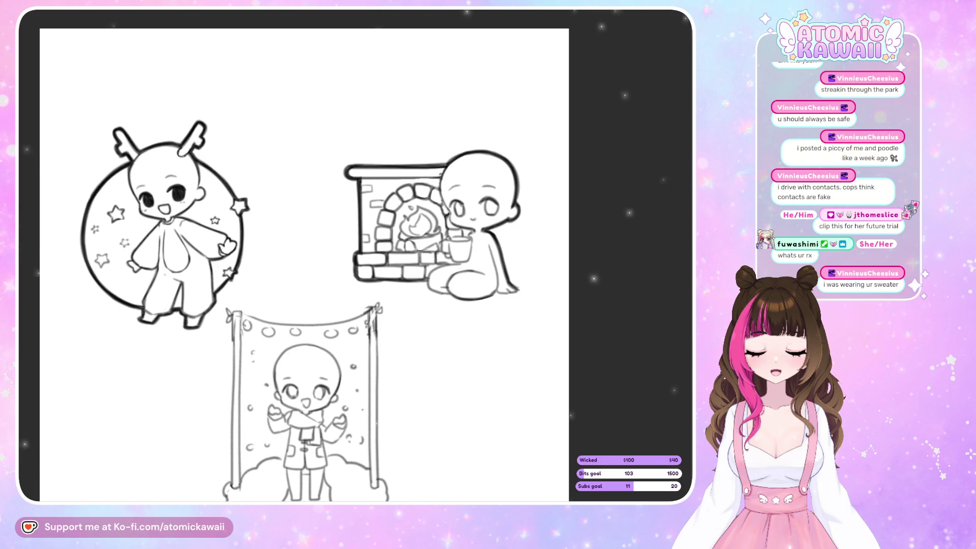
{"action": "scroll", "coordinate": [427, 299], "scroll_direction": "up", "scroll_amount": 1}
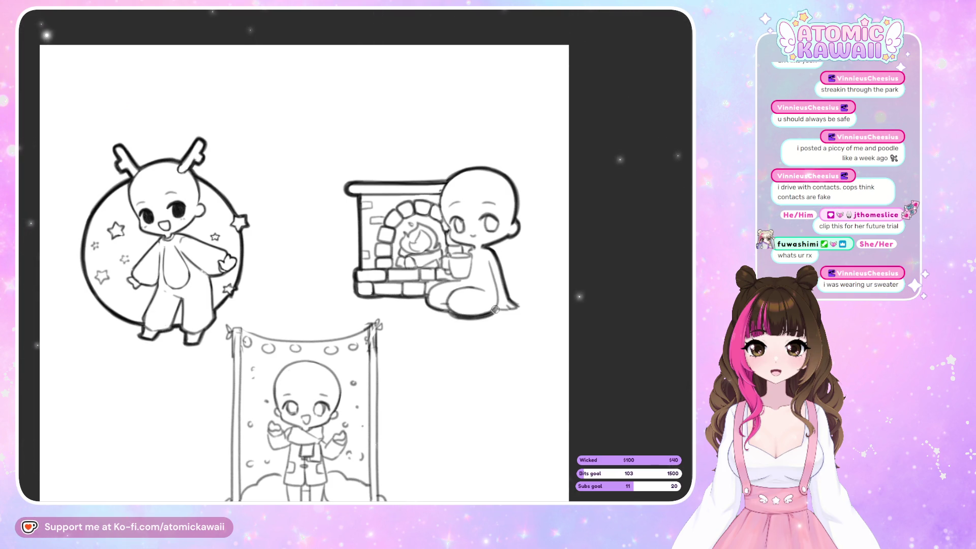
{"action": "key", "text": "m"}
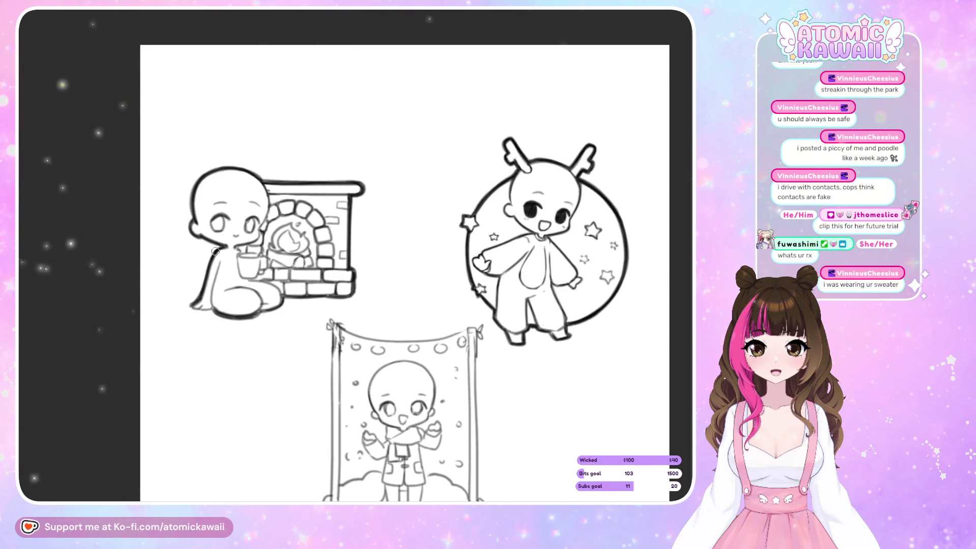
{"action": "key", "text": "ctrl+z"}
{"action": "left_click_drag", "start_coordinate": [211, 257], "coordinate": [200, 295]}
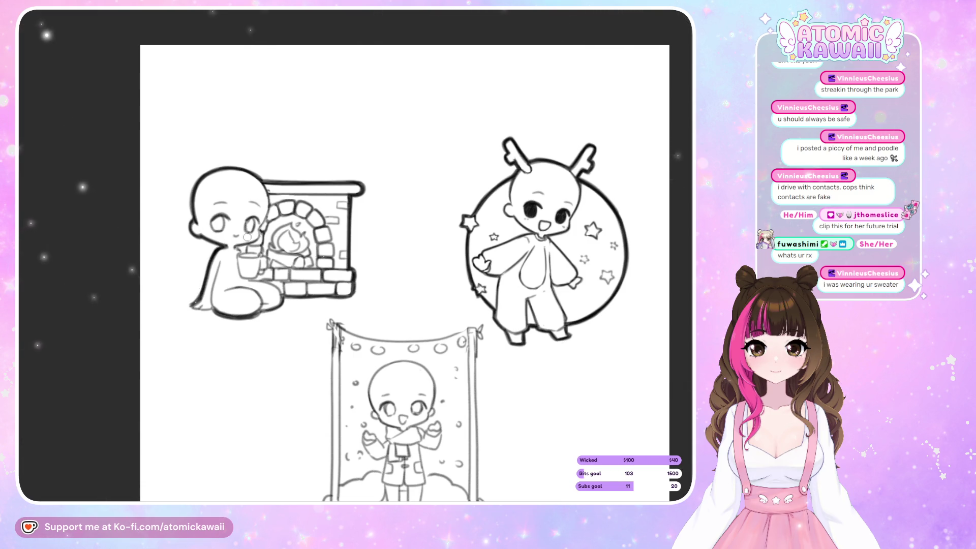
{"action": "key", "text": "m"}
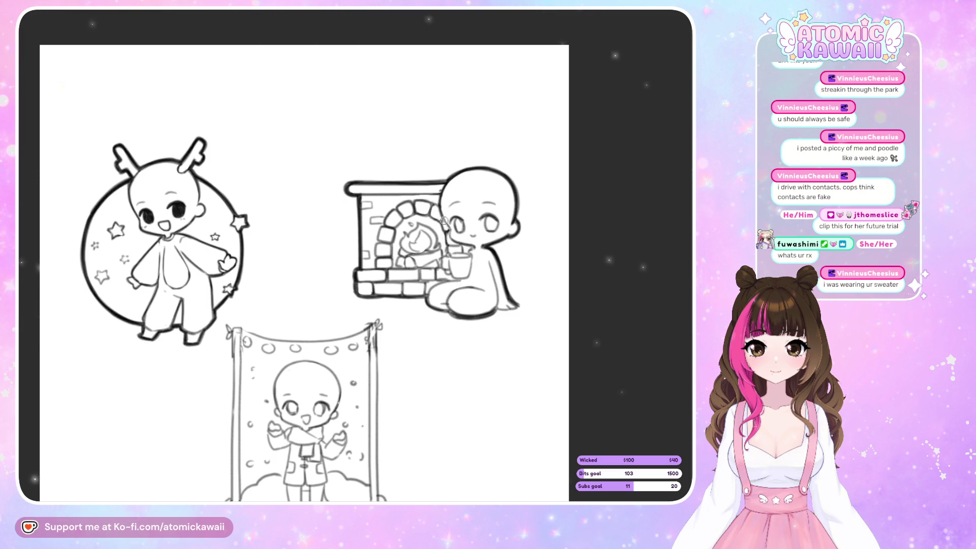
{"action": "key", "text": "m"}
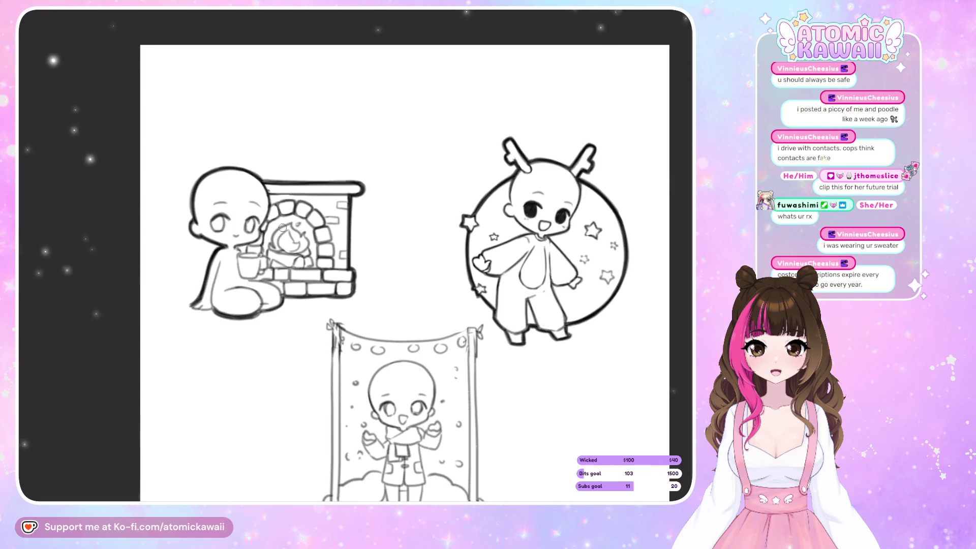
{"action": "key", "text": "m"}
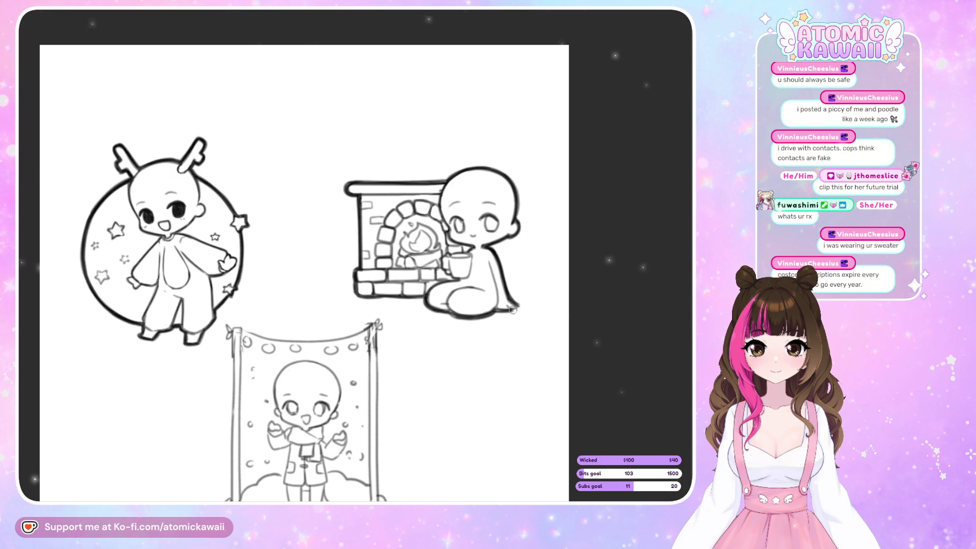
{"action": "key", "text": "m"}
{"action": "key", "text": "m"}
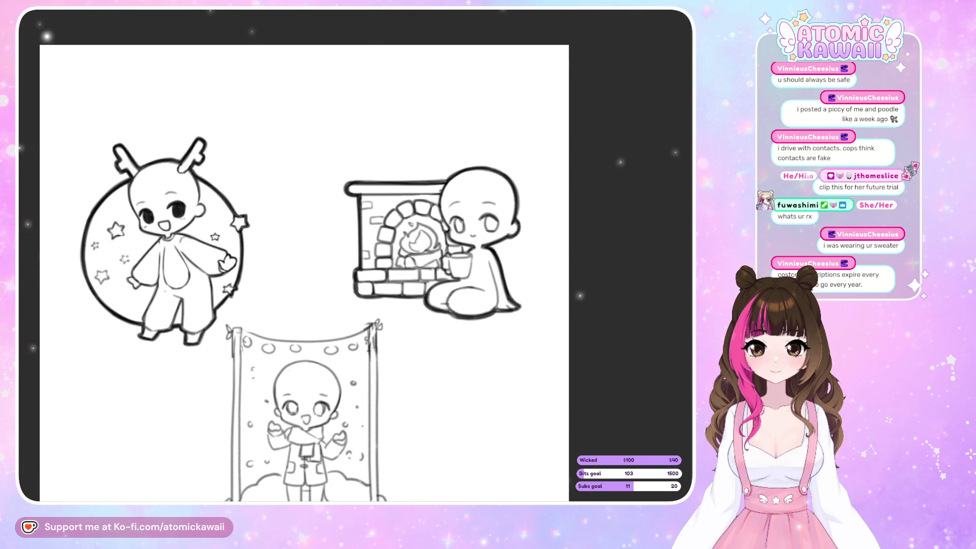
{"action": "scroll", "coordinate": [413, 259], "scroll_direction": "up", "scroll_amount": 3}
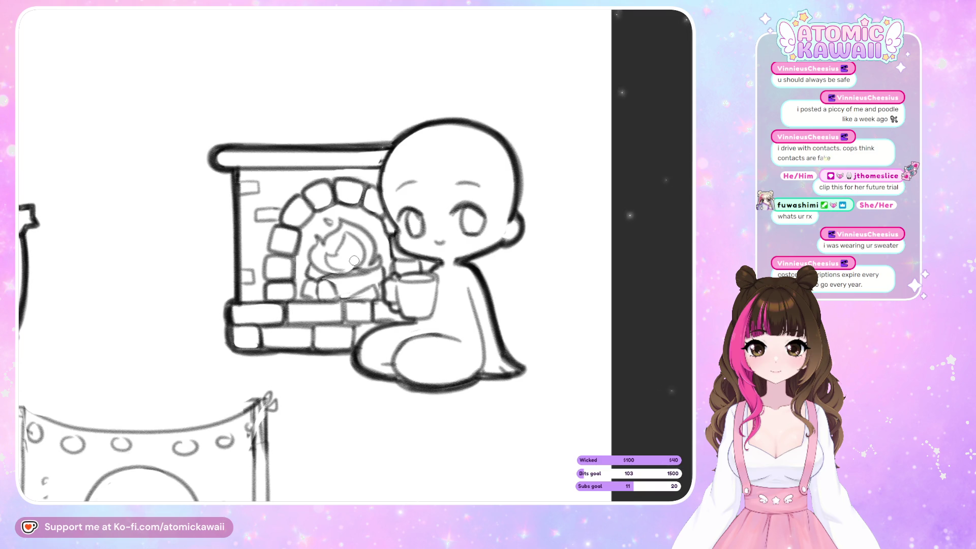
- Re-ink both eye outlines of the fireplace figure darker
{"action": "key", "text": "m"}
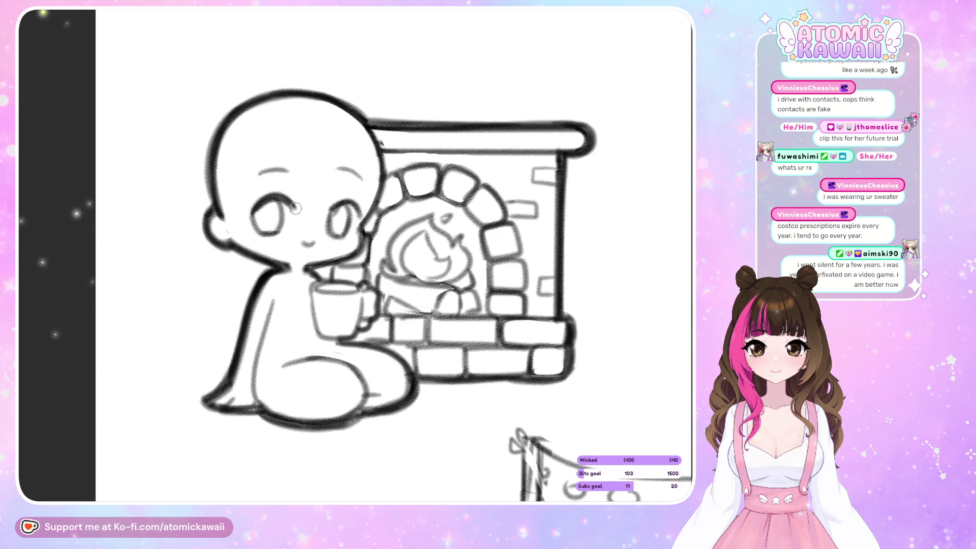
{"action": "left_click_drag", "start_coordinate": [258, 209], "coordinate": [260, 235]}
{"action": "mouse_move", "coordinate": [280, 199]}
{"action": "left_mouse_down"}
{"action": "mouse_move", "coordinate": [286, 226]}
{"action": "mouse_move", "coordinate": [266, 237]}
{"action": "left_mouse_up"}
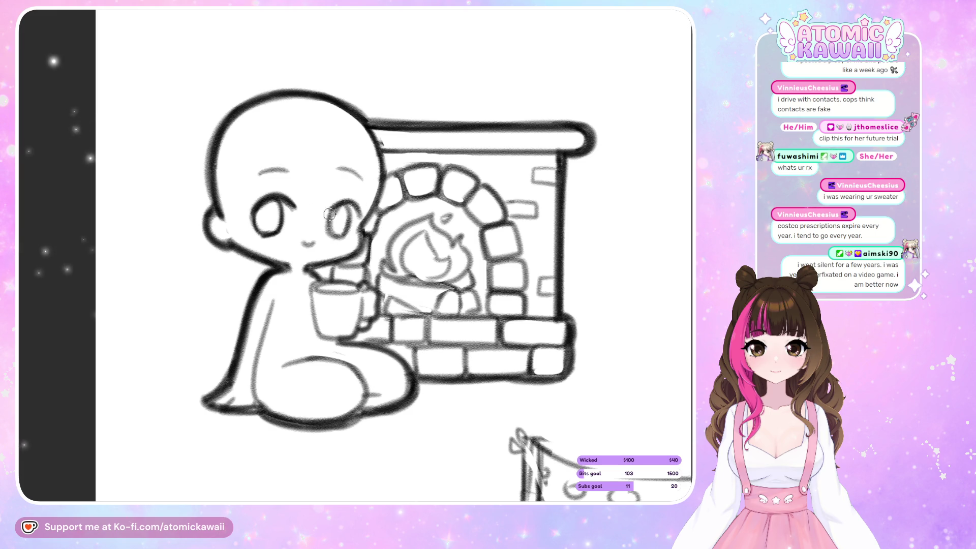
{"action": "left_click_drag", "start_coordinate": [329, 215], "coordinate": [333, 237]}
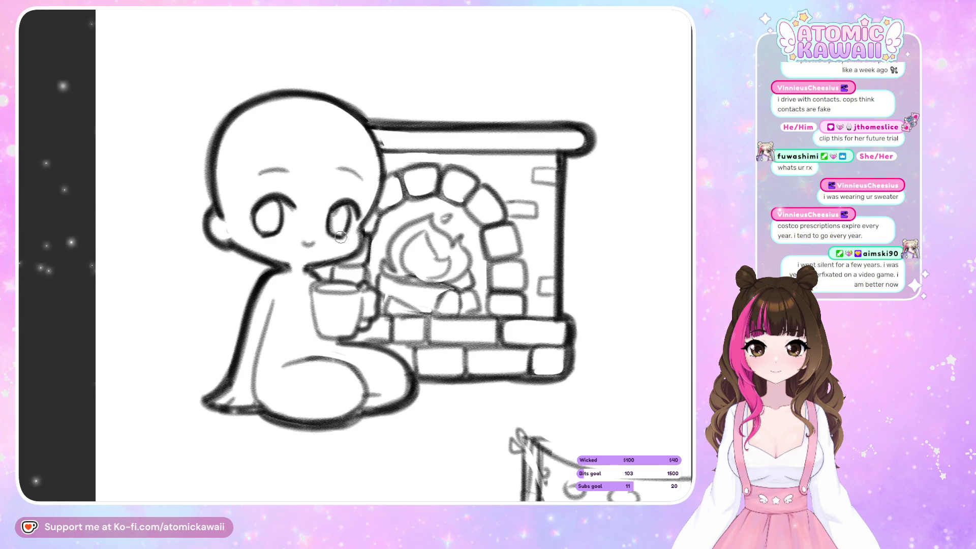
{"action": "key", "text": "m"}
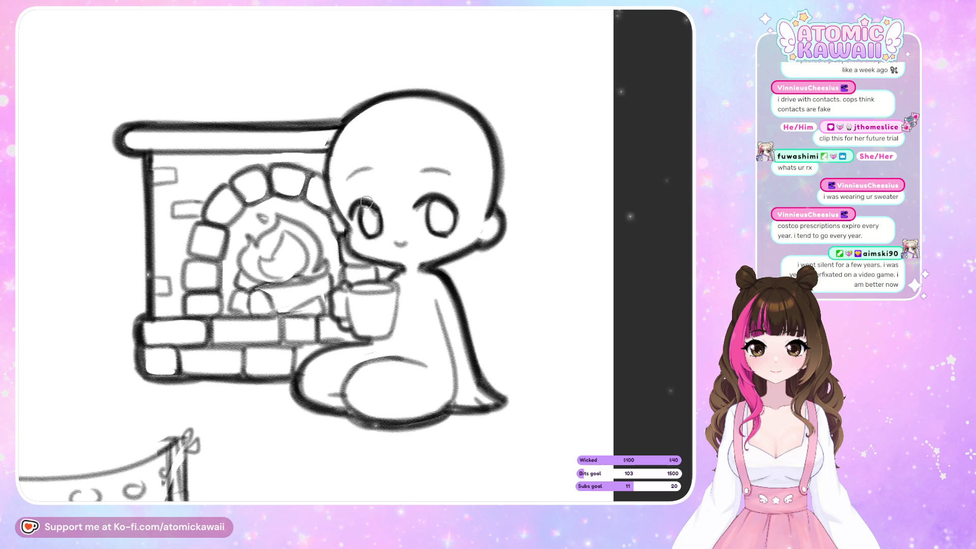
{"action": "mouse_move", "coordinate": [365, 208]}
{"action": "left_mouse_down"}
{"action": "mouse_move", "coordinate": [366, 232]}
{"action": "mouse_move", "coordinate": [379, 224]}
{"action": "left_mouse_up"}
{"action": "mouse_move", "coordinate": [438, 200]}
{"action": "left_mouse_down"}
{"action": "mouse_move", "coordinate": [430, 227]}
{"action": "mouse_move", "coordinate": [450, 204]}
{"action": "mouse_move", "coordinate": [447, 219]}
{"action": "left_mouse_up"}
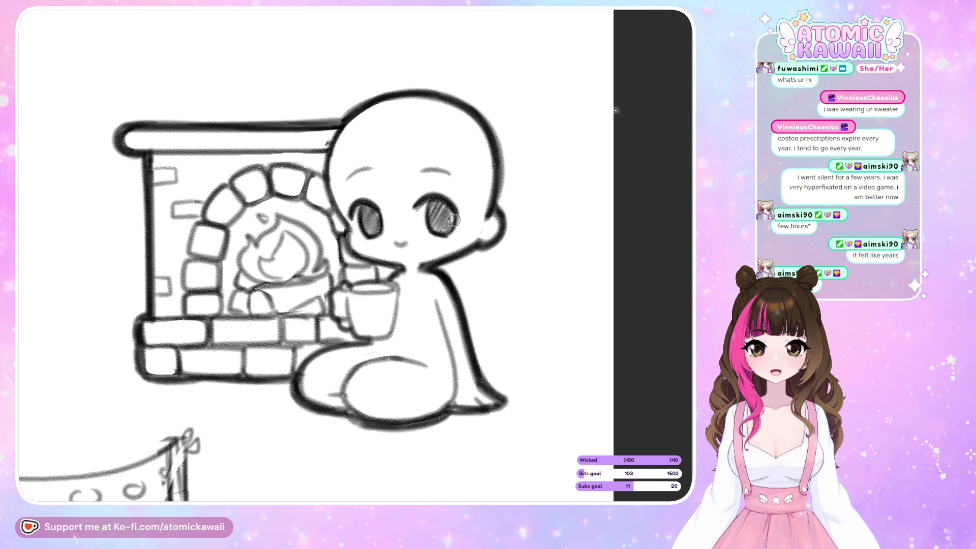
- Fill both eyes solid dark, compare them mirrored, and fit the whole page in view
{"action": "key", "text": "m"}
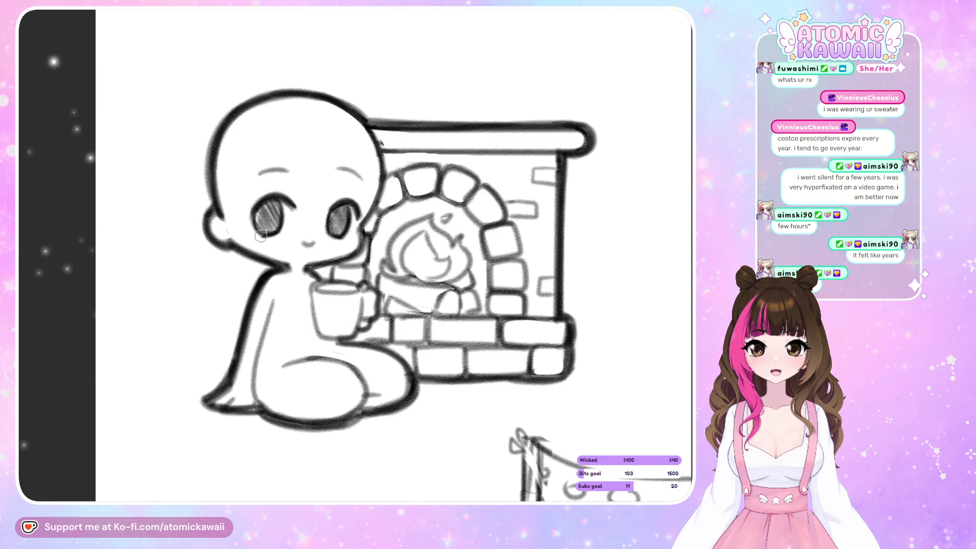
{"action": "mouse_move", "coordinate": [256, 218]}
{"action": "left_mouse_down"}
{"action": "mouse_move", "coordinate": [273, 223]}
{"action": "mouse_move", "coordinate": [277, 206]}
{"action": "left_mouse_up"}
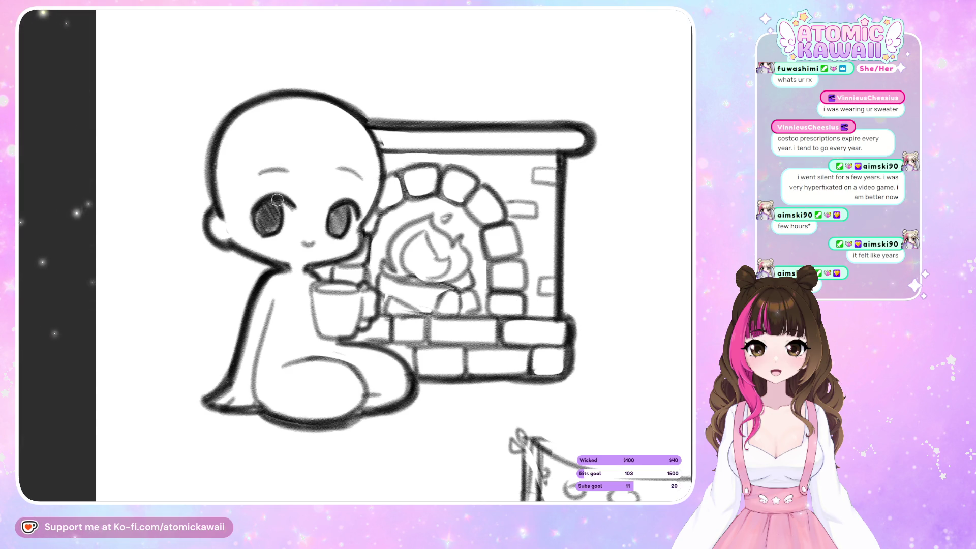
{"action": "left_click_drag", "start_coordinate": [333, 228], "coordinate": [339, 221]}
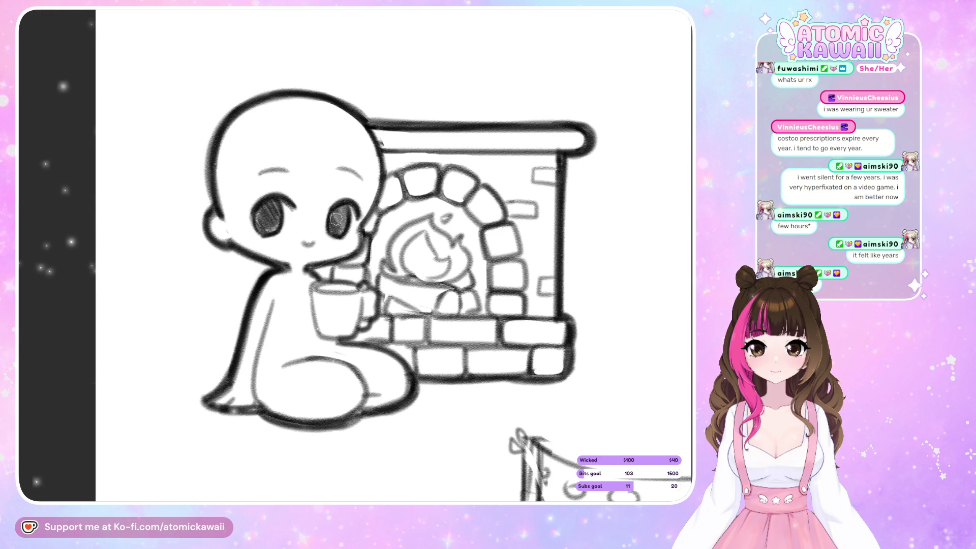
{"action": "key", "text": "m"}
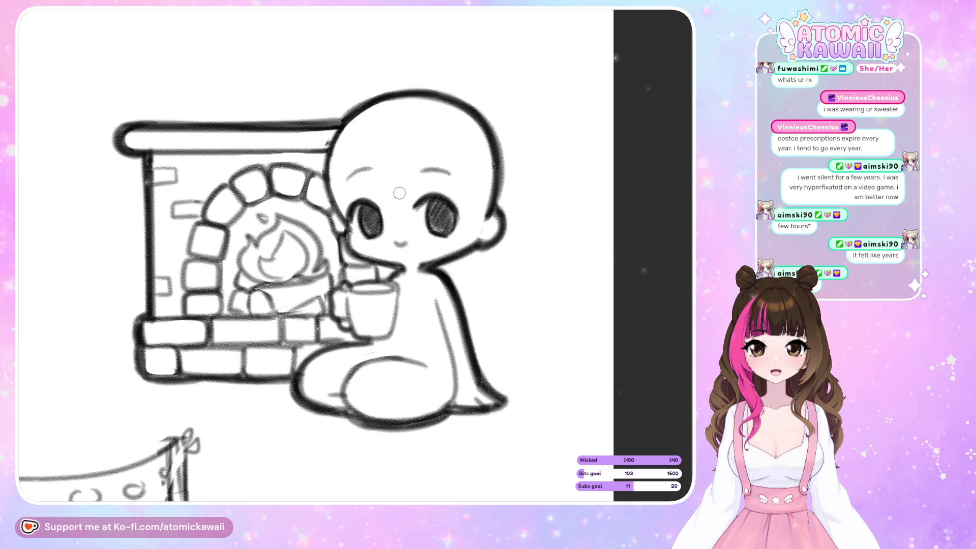
{"action": "left_click_drag", "start_coordinate": [364, 206], "coordinate": [364, 233]}
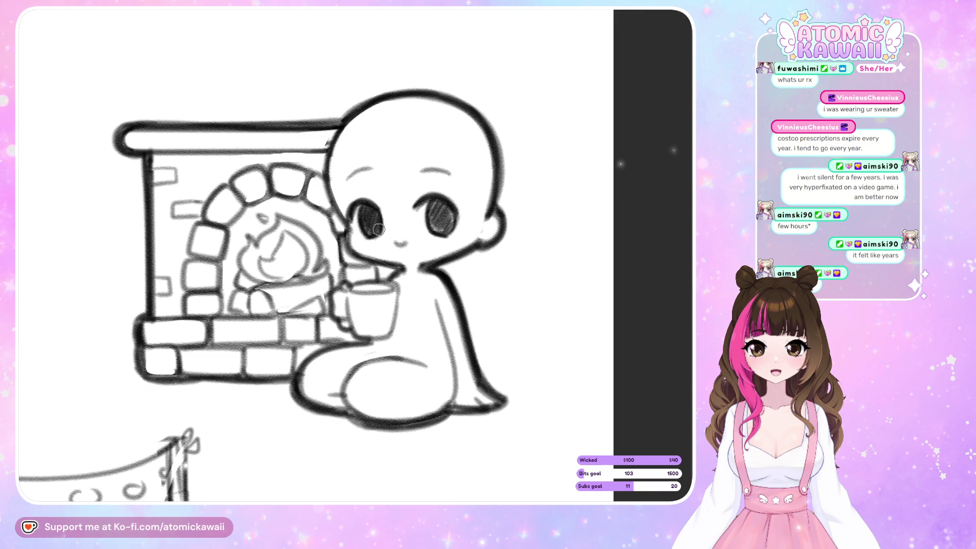
{"action": "mouse_move", "coordinate": [440, 208]}
{"action": "left_mouse_down"}
{"action": "mouse_move", "coordinate": [439, 196]}
{"action": "mouse_move", "coordinate": [449, 224]}
{"action": "left_mouse_up"}
{"action": "key", "text": "m"}
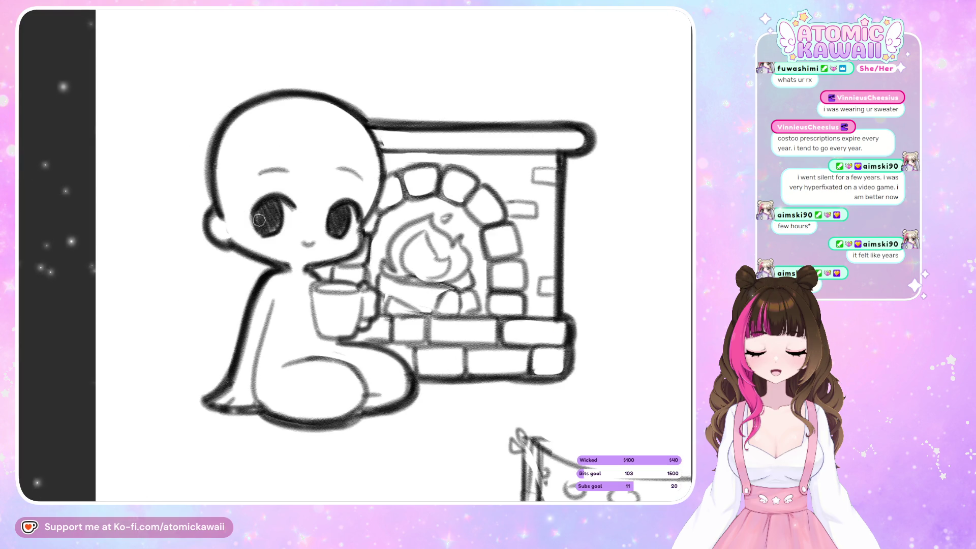
{"action": "mouse_move", "coordinate": [260, 216]}
{"action": "left_mouse_down"}
{"action": "mouse_move", "coordinate": [265, 228]}
{"action": "mouse_move", "coordinate": [270, 211]}
{"action": "mouse_move", "coordinate": [287, 219]}
{"action": "left_mouse_up"}
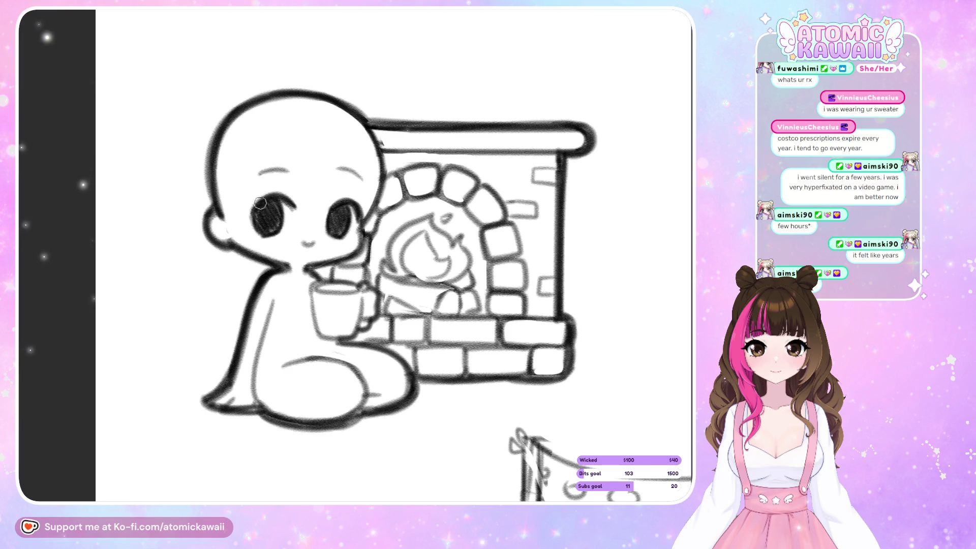
{"action": "key", "text": "m"}
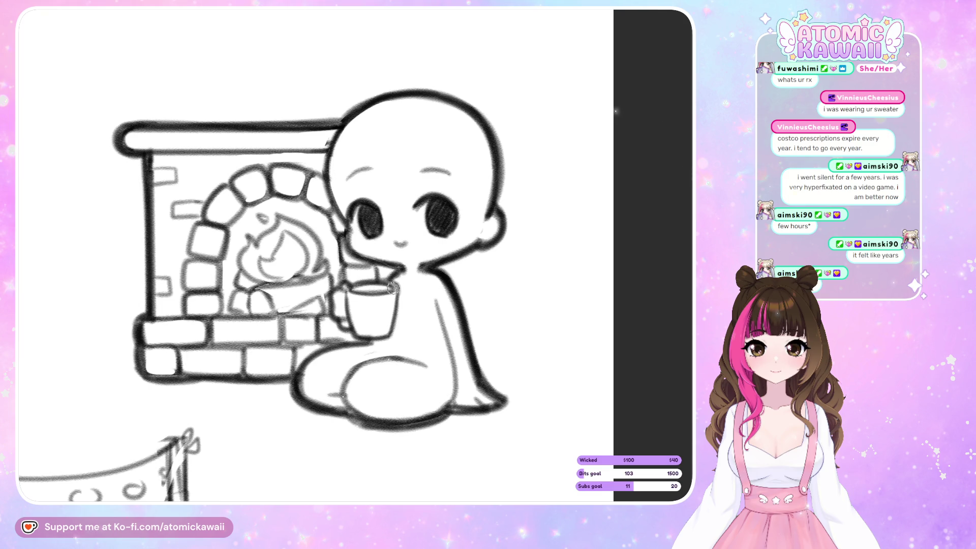
{"action": "key", "text": "h"}
{"action": "key", "text": "h"}
{"action": "key", "text": "ctrl+0"}
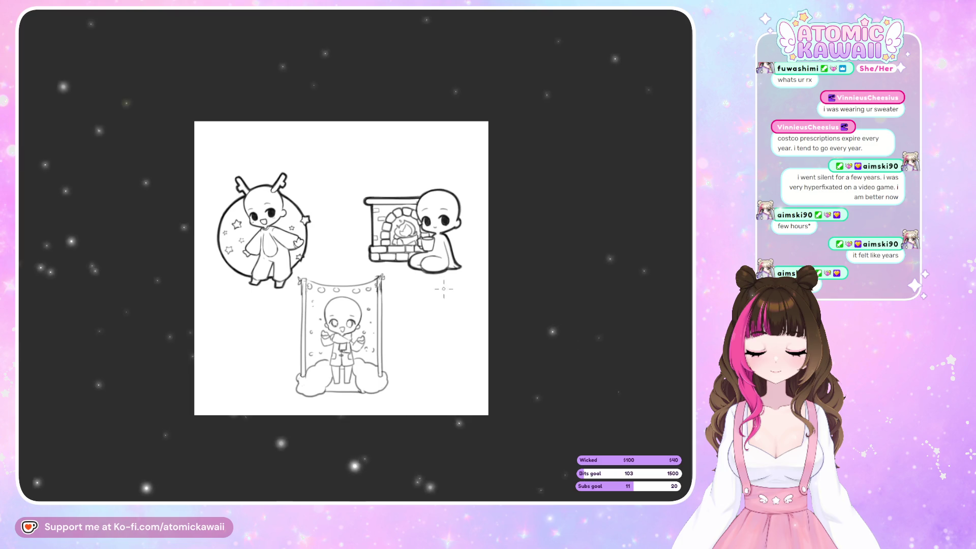
{"action": "scroll", "coordinate": [442, 254], "scroll_direction": "up", "scroll_amount": 5}
{"action": "scroll", "coordinate": [449, 244], "scroll_direction": "up", "scroll_amount": 3}
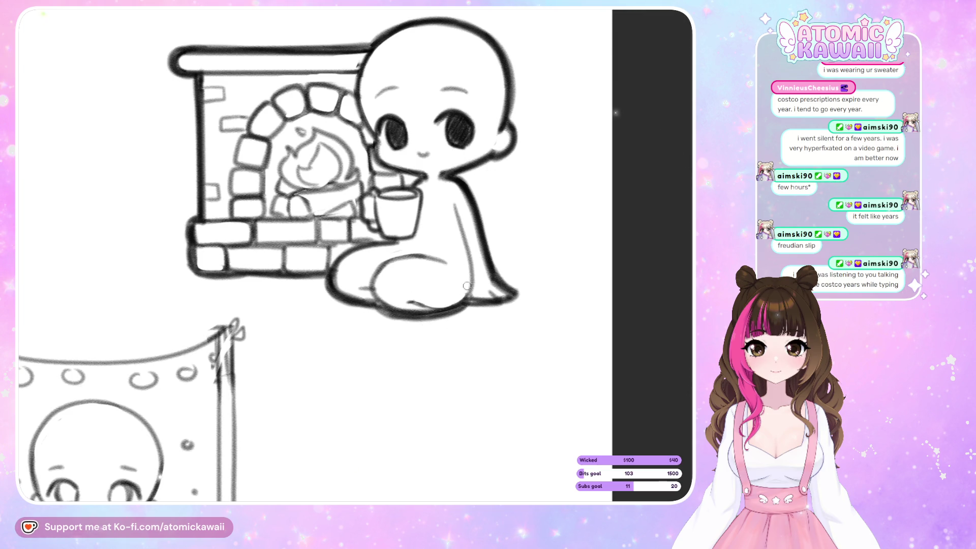
{"action": "key", "text": "m"}
{"action": "key", "text": "m"}
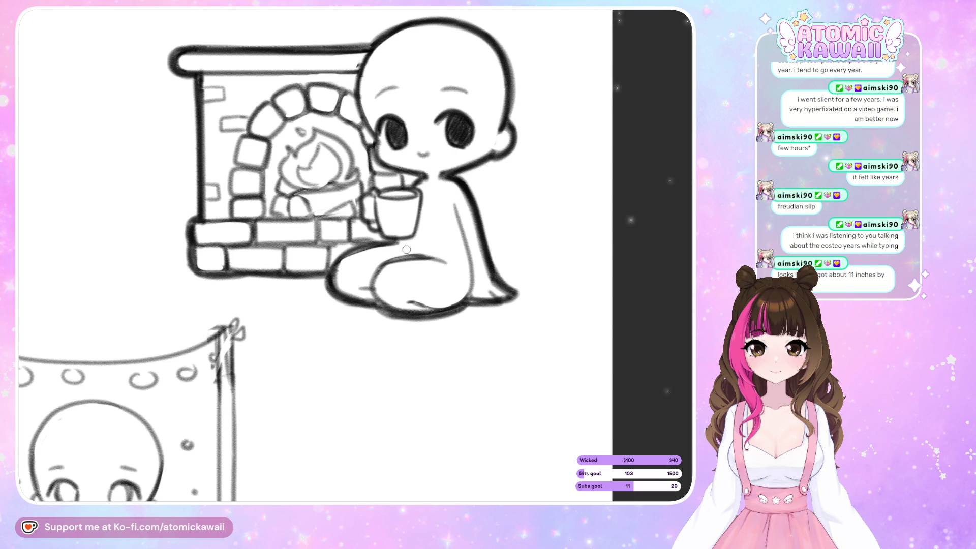
{"action": "key", "text": "h"}
{"action": "key", "text": "h"}
{"action": "scroll", "coordinate": [452, 222], "scroll_direction": "down", "scroll_amount": 5}
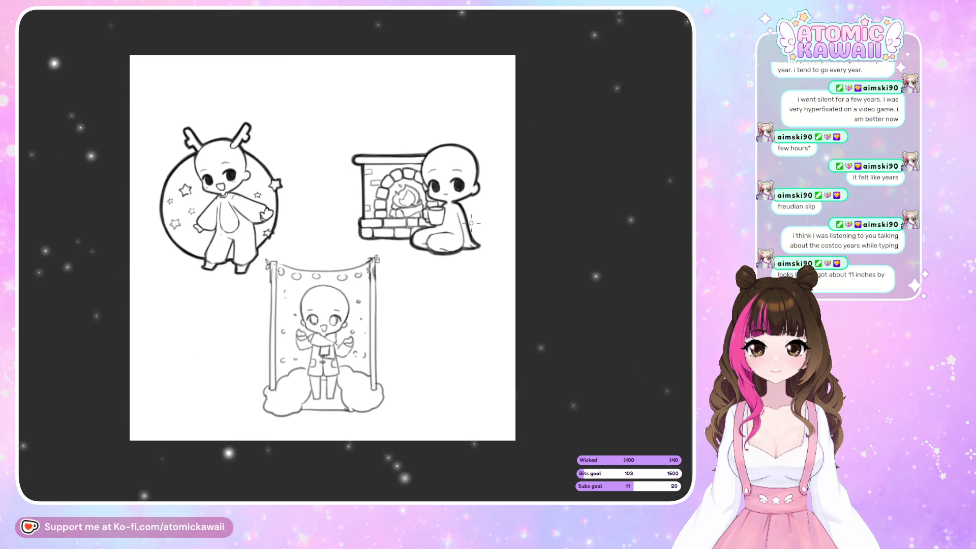
{"action": "scroll", "coordinate": [471, 223], "scroll_direction": "up", "scroll_amount": 5}
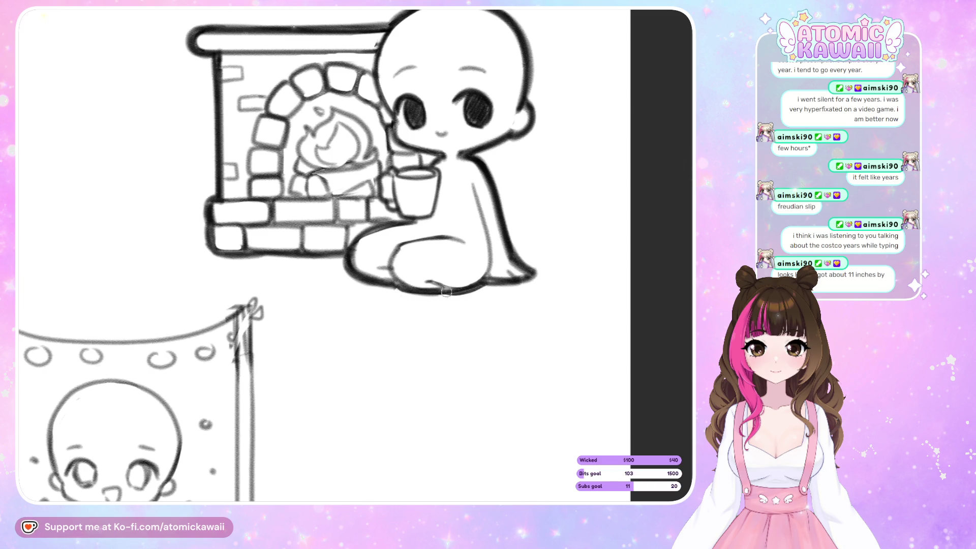
{"action": "key", "text": "m"}
{"action": "key", "text": "m"}
{"action": "scroll", "coordinate": [154, 281], "scroll_direction": "down", "scroll_amount": 3}
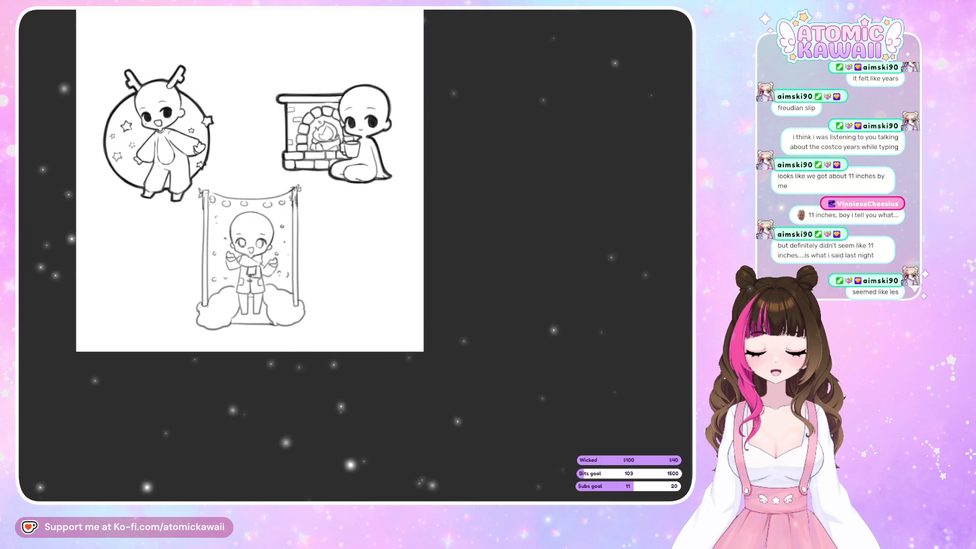
- Ink the banner's left post from knot to cloud as one clean dark line
{"action": "scroll", "coordinate": [586, 191], "scroll_direction": "down", "scroll_amount": 1}
{"action": "scroll", "coordinate": [586, 191], "scroll_direction": "down", "scroll_amount": 1}
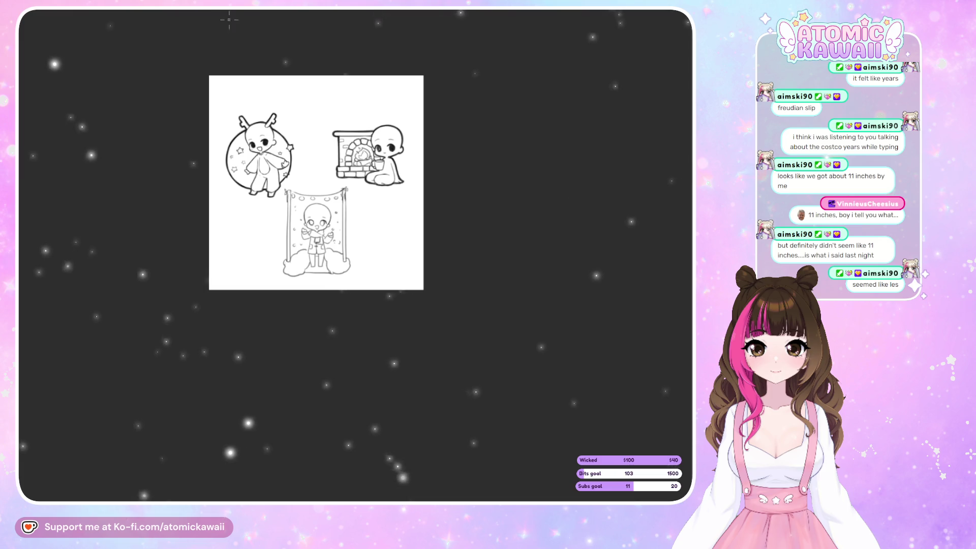
{"action": "scroll", "coordinate": [309, 207], "scroll_direction": "up", "scroll_amount": 2}
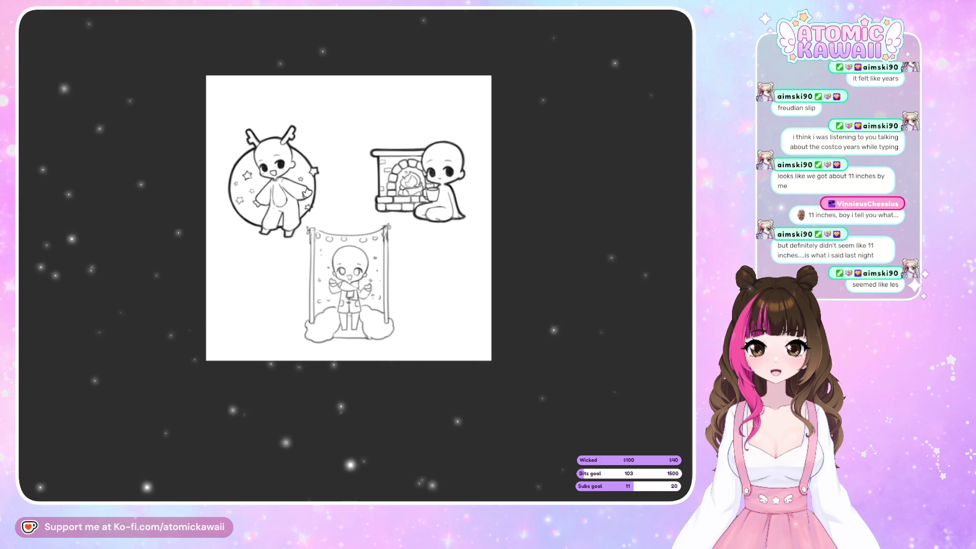
{"action": "scroll", "coordinate": [341, 248], "scroll_direction": "up", "scroll_amount": 5}
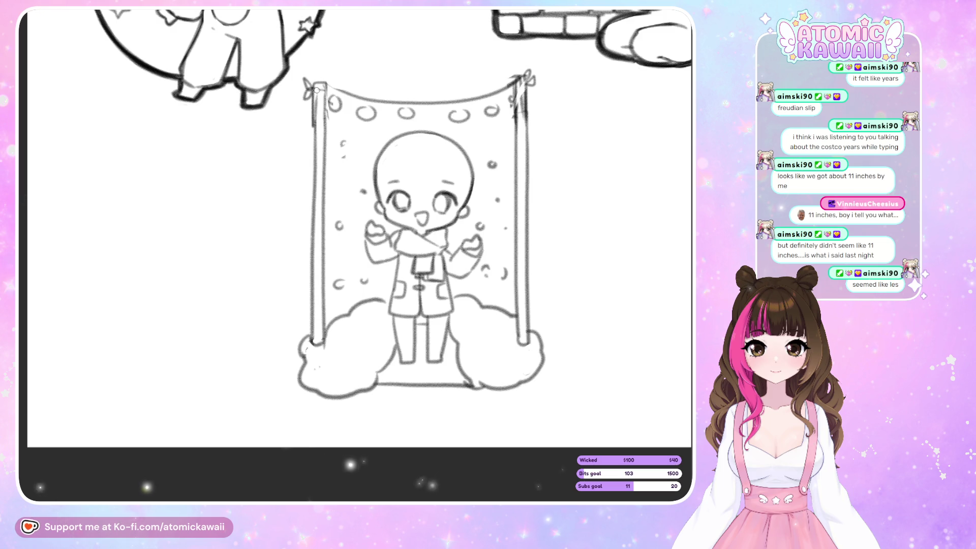
{"action": "mouse_move", "coordinate": [313, 84]}
{"action": "left_mouse_down"}
{"action": "mouse_move", "coordinate": [311, 344]}
{"action": "mouse_move", "coordinate": [314, 83]}
{"action": "mouse_move", "coordinate": [324, 342]}
{"action": "left_mouse_up"}
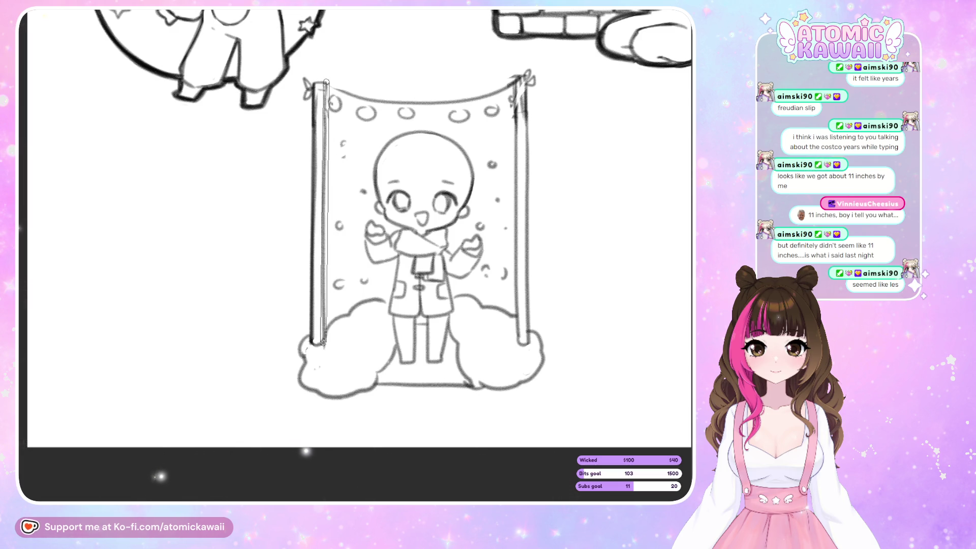
{"action": "left_click_drag", "start_coordinate": [320, 289], "coordinate": [320, 261]}
{"action": "left_click_drag", "start_coordinate": [322, 348], "coordinate": [322, 277]}
{"action": "left_click_drag", "start_coordinate": [325, 328], "coordinate": [326, 198]}
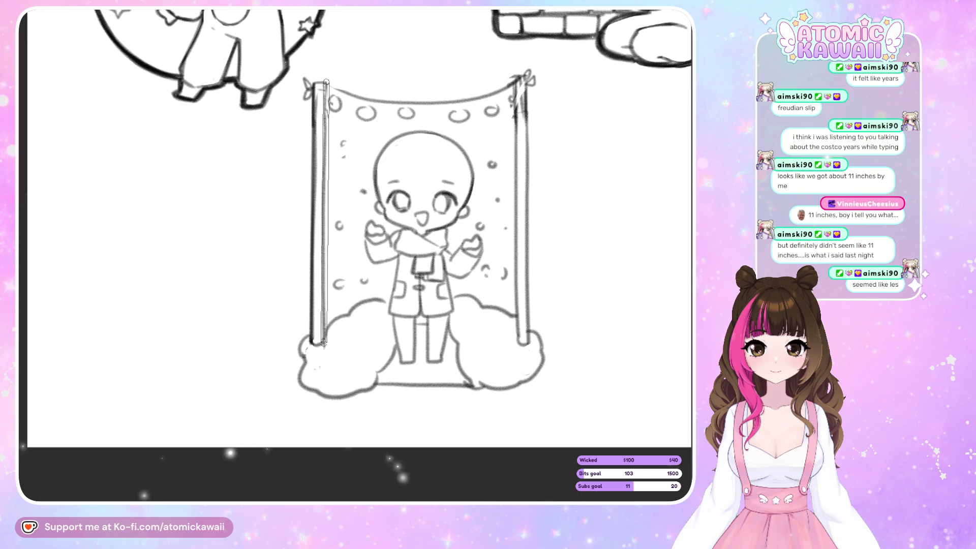
{"action": "key", "text": "ctrl+z"}
{"action": "left_click_drag", "start_coordinate": [326, 81], "coordinate": [322, 344]}
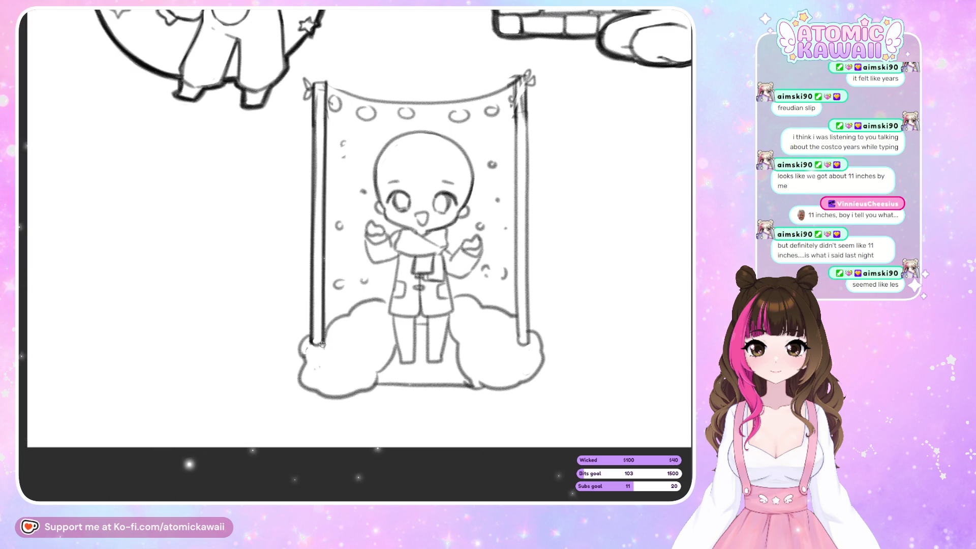
- Ink both edges of the right banner post dark
{"action": "mouse_move", "coordinate": [514, 78]}
{"action": "left_mouse_down"}
{"action": "mouse_move", "coordinate": [517, 343]}
{"action": "mouse_move", "coordinate": [516, 77]}
{"action": "mouse_move", "coordinate": [527, 343]}
{"action": "left_mouse_up"}
{"action": "left_click_drag", "start_coordinate": [527, 77], "coordinate": [527, 345]}
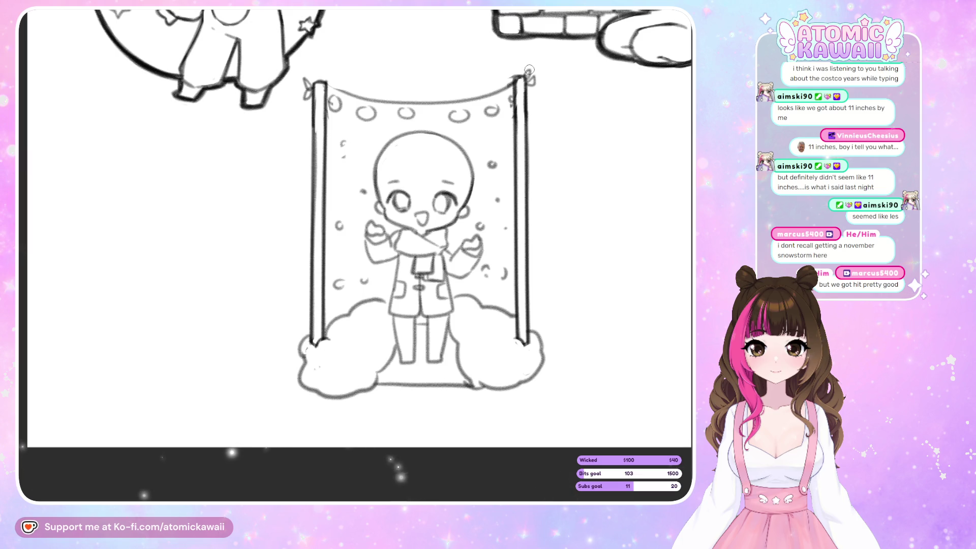
{"action": "scroll", "coordinate": [434, 333], "scroll_direction": "down", "scroll_amount": 5}
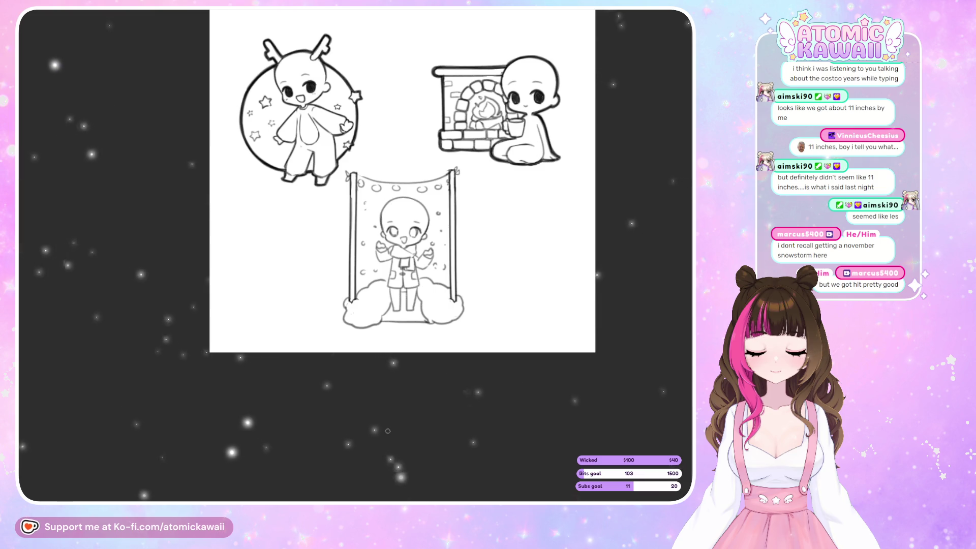
- Ink the banner's curved top edge as one continuous dark line in a rotated view
{"action": "key", "text": "ctrl+plus"}
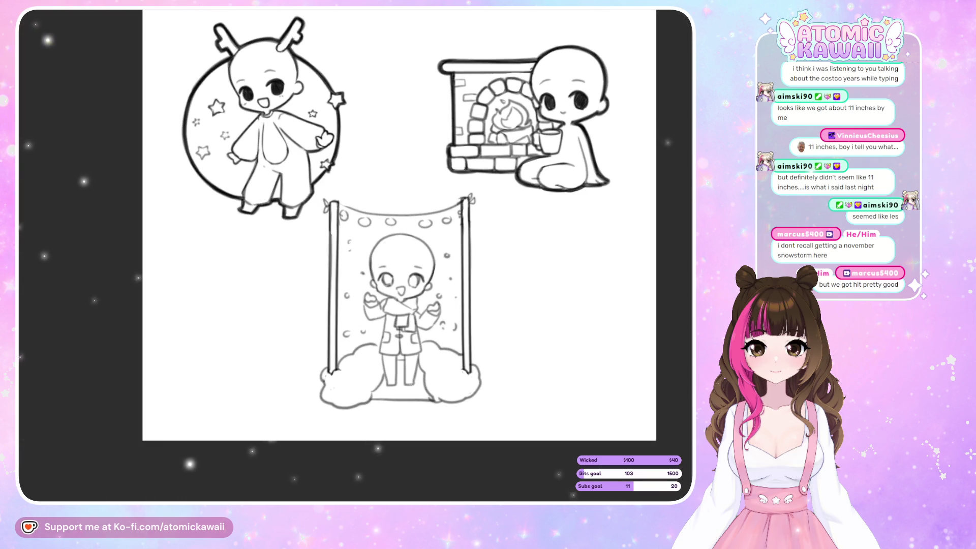
{"action": "scroll", "coordinate": [371, 325], "scroll_direction": "up", "scroll_amount": 1}
{"action": "scroll", "coordinate": [371, 324], "scroll_direction": "up", "scroll_amount": 1}
{"action": "scroll", "coordinate": [338, 218], "scroll_direction": "up", "scroll_amount": 2}
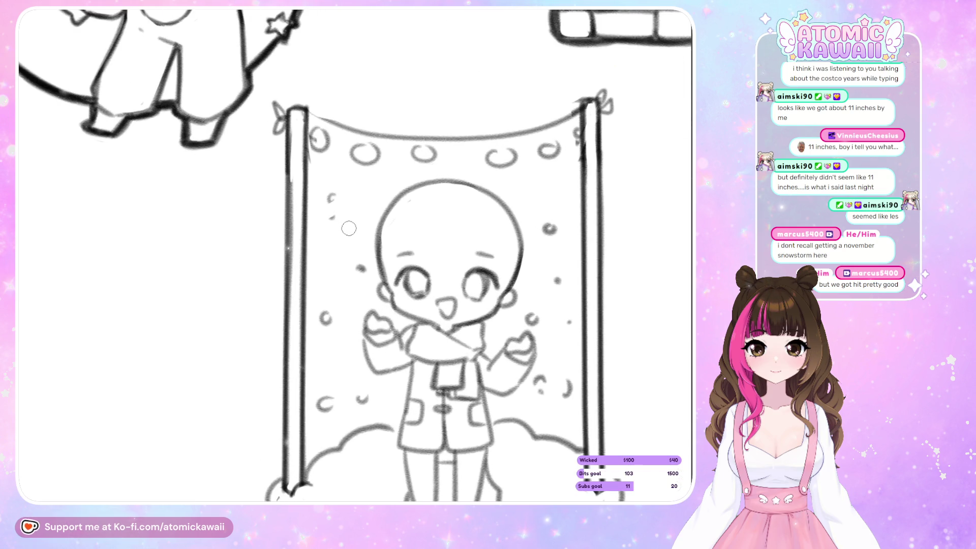
{"action": "left_click_drag", "start_coordinate": [349, 228], "coordinate": [216, 166]}
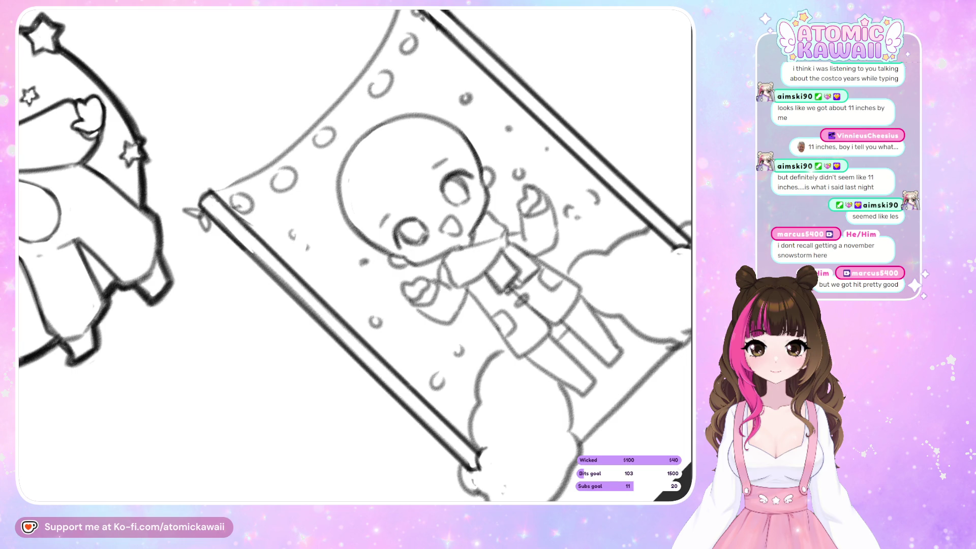
{"action": "scroll", "coordinate": [242, 296], "scroll_direction": "up", "scroll_amount": 2}
{"action": "scroll", "coordinate": [360, 280], "scroll_direction": "down", "scroll_amount": 2}
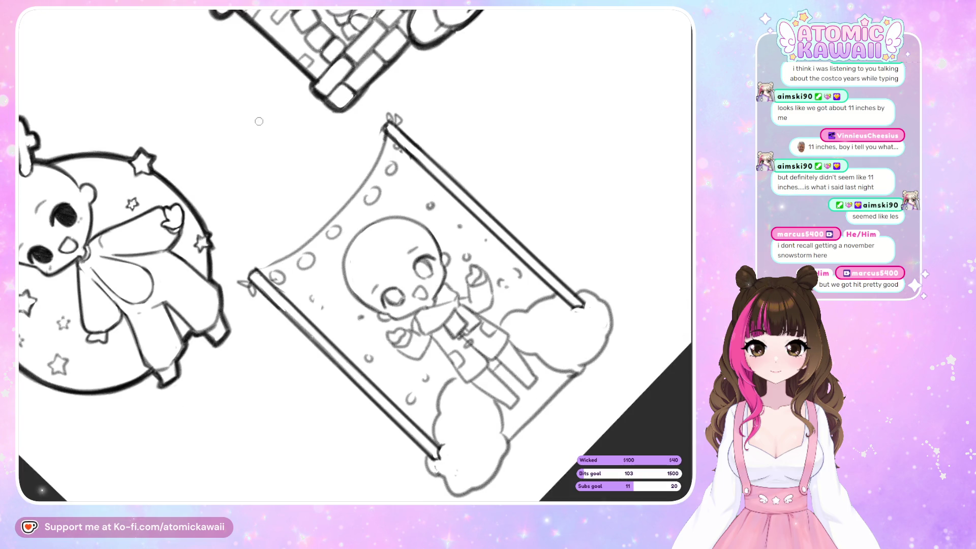
{"action": "left_click_drag", "start_coordinate": [258, 271], "coordinate": [275, 265]}
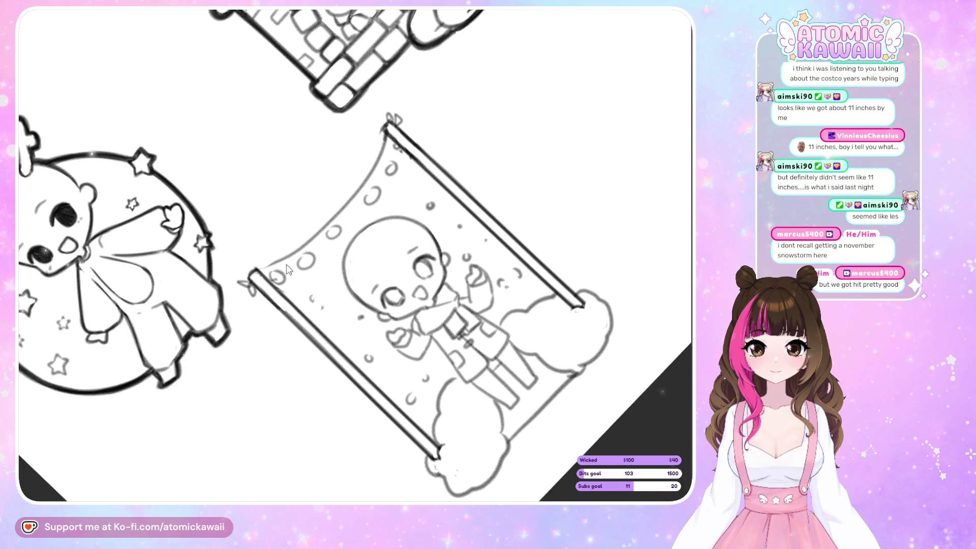
{"action": "left_click_drag", "start_coordinate": [372, 151], "coordinate": [382, 134]}
{"action": "key", "text": "ctrl+z"}
{"action": "left_click_drag", "start_coordinate": [365, 192], "coordinate": [384, 127]}
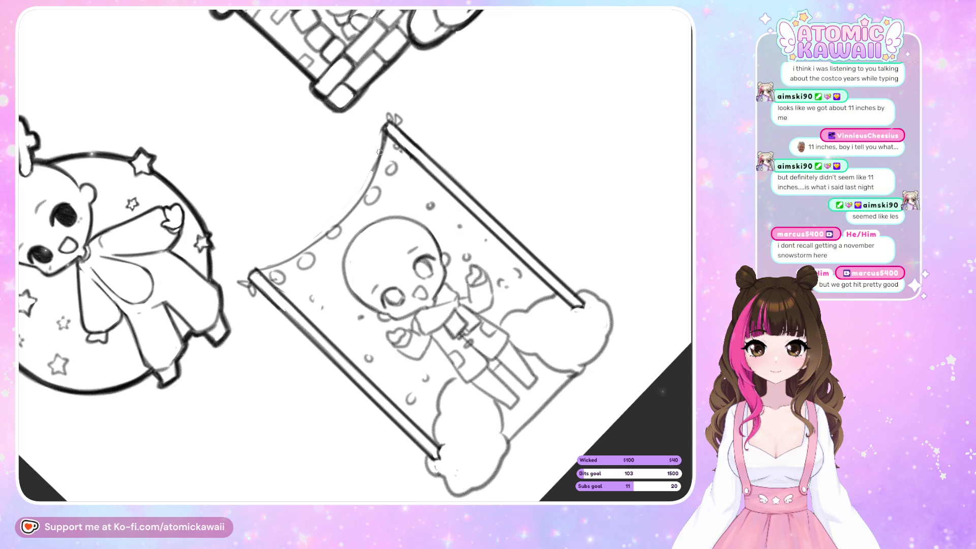
{"action": "left_click_drag", "start_coordinate": [364, 188], "coordinate": [385, 127]}
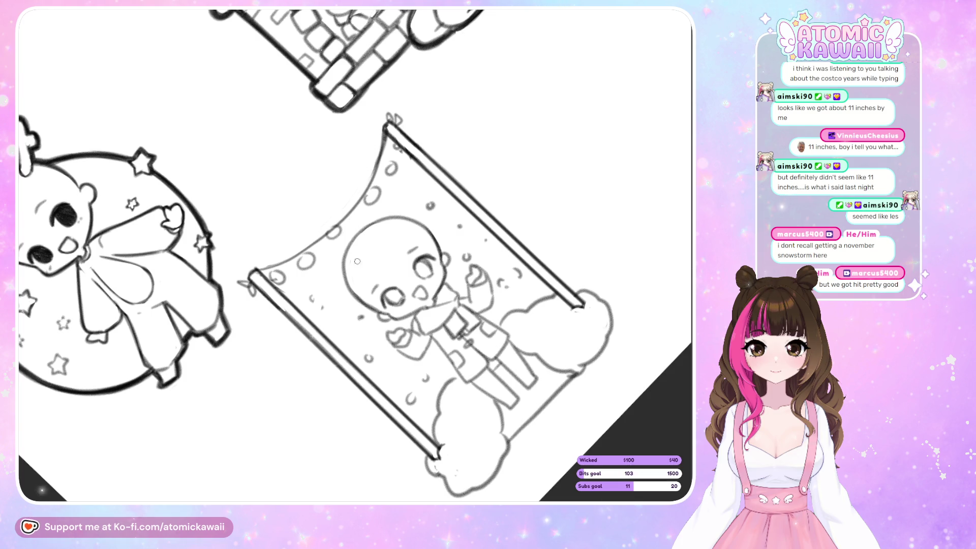
- Reset the view upright and check the banner edge in mirrored view
{"action": "key", "text": "ctrl+0"}
{"action": "scroll", "coordinate": [367, 276], "scroll_direction": "up", "scroll_amount": 3}
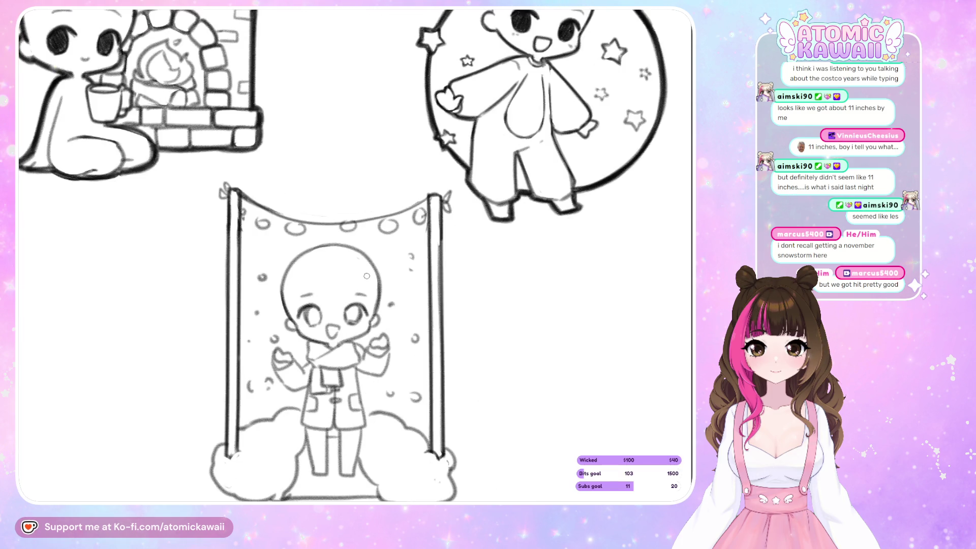
{"action": "key", "text": "m"}
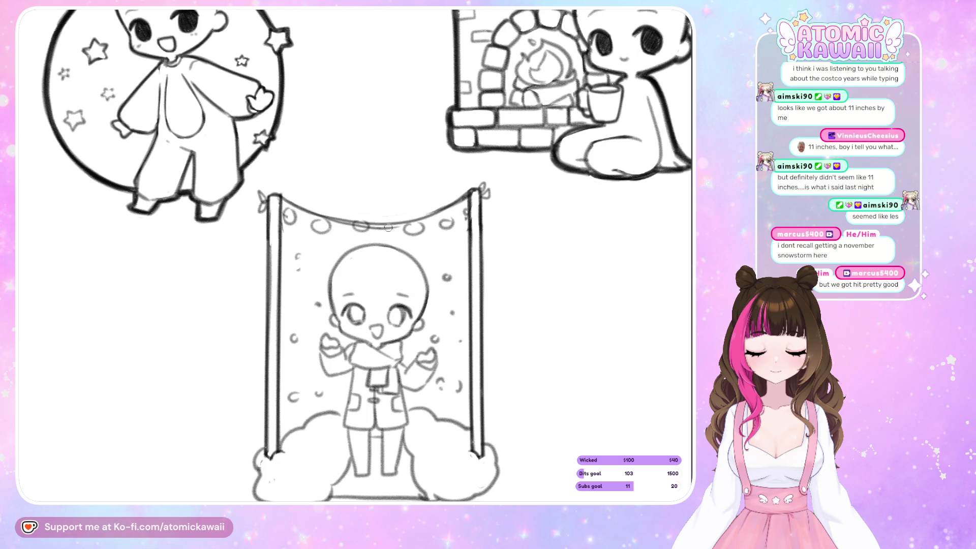
{"action": "key", "text": "m"}
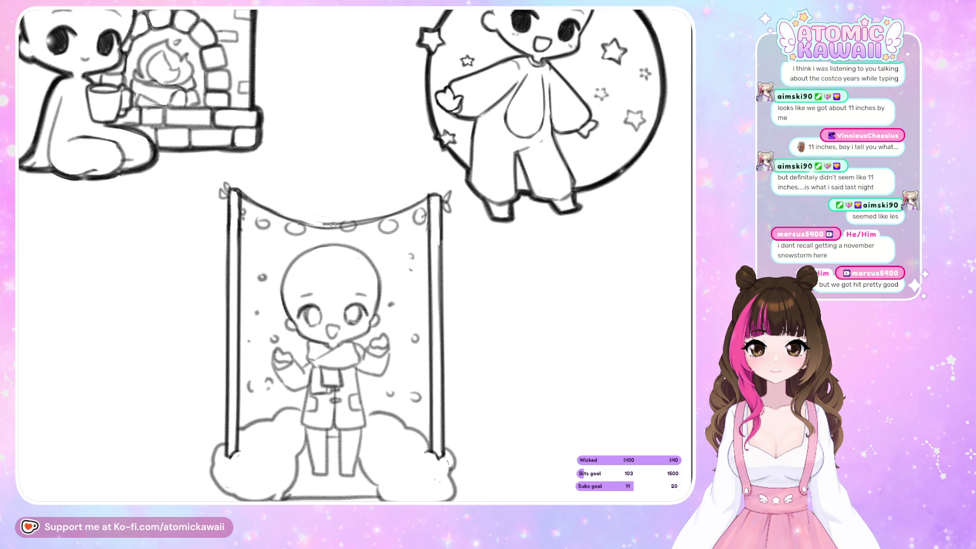
{"action": "key", "text": "m"}
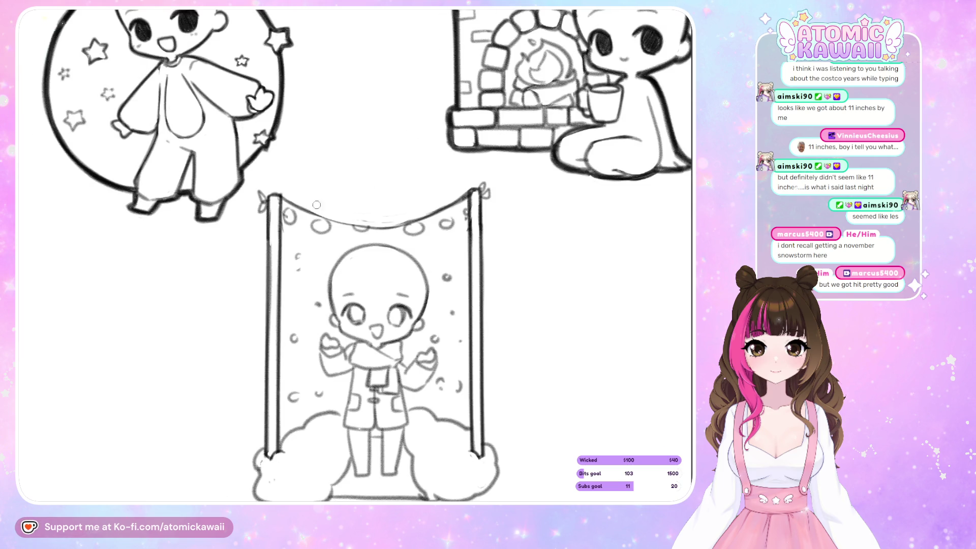
{"action": "key", "text": "m"}
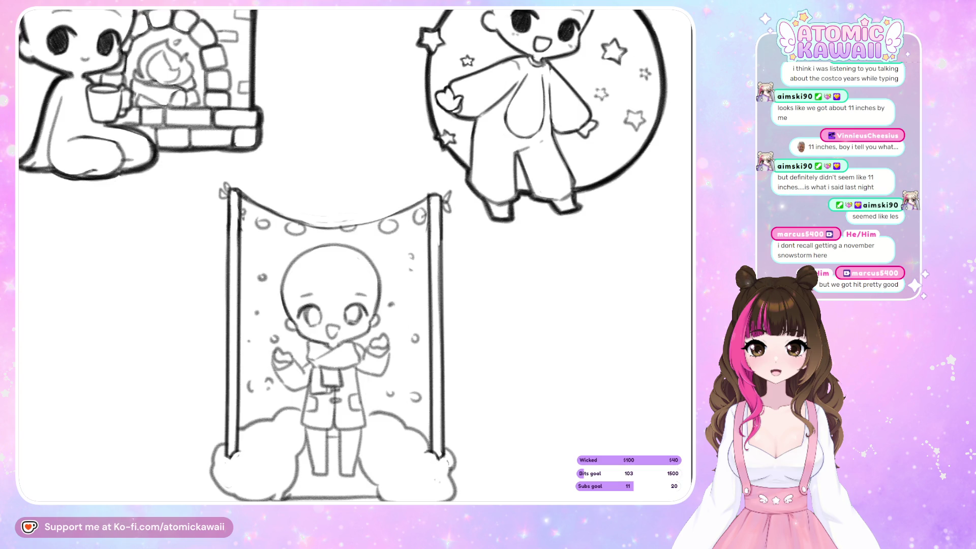
{"action": "key", "text": "ctrl+bracketleft"}
{"action": "key", "text": "ctrl+bracketleft"}
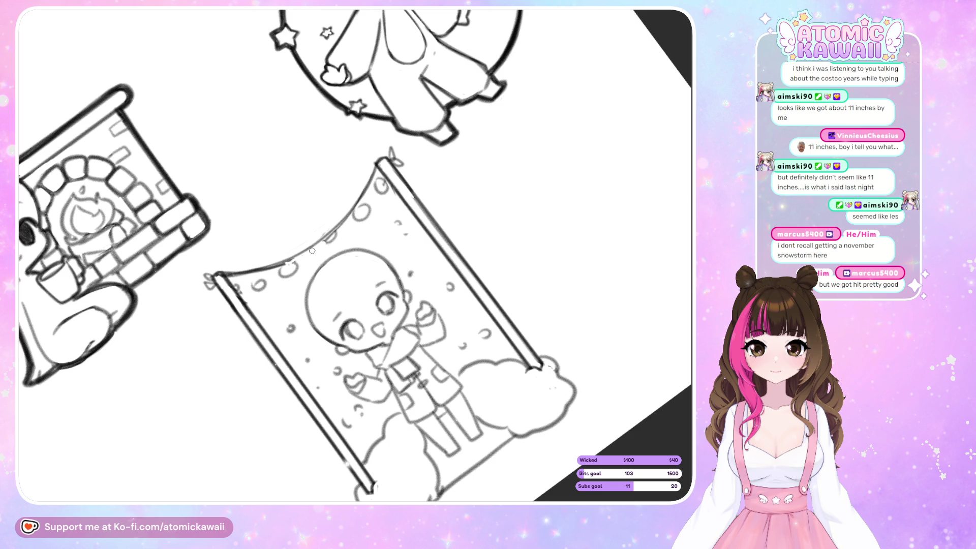
{"action": "key", "text": "ctrl+bracketright"}
{"action": "key", "text": "ctrl+bracketright"}
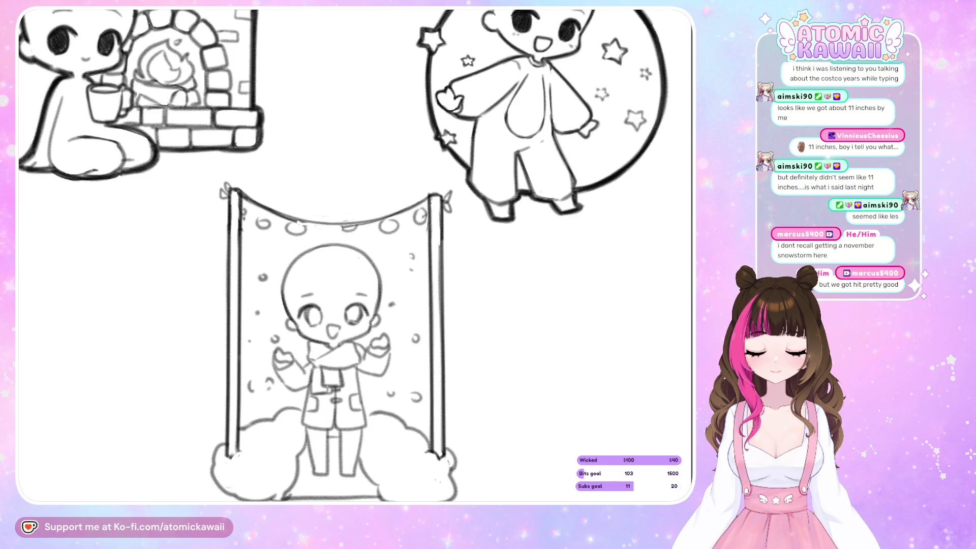
- Whiten the inside of the raised right mitten after comparing the hands mirrored
{"action": "scroll", "coordinate": [313, 250], "scroll_direction": "down", "scroll_amount": 3}
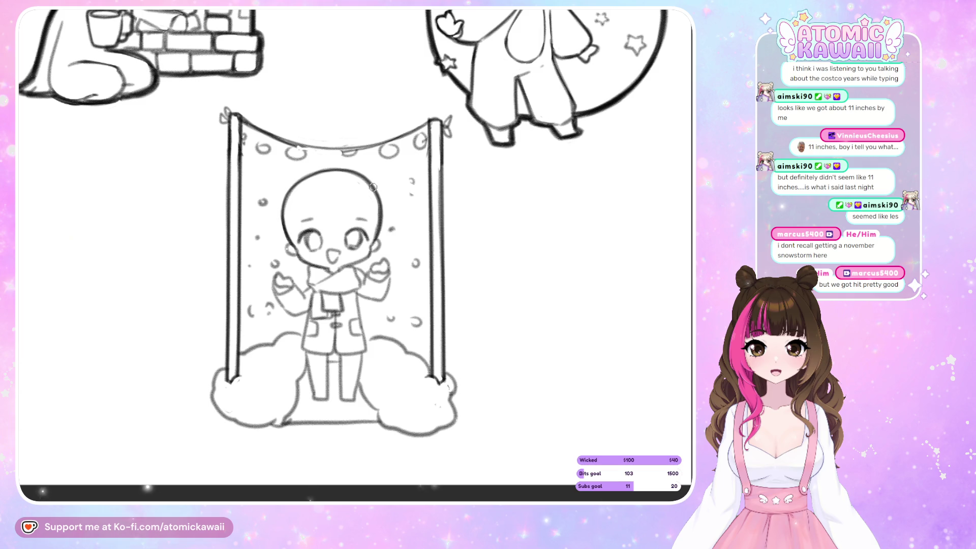
{"action": "scroll", "coordinate": [151, 235], "scroll_direction": "up", "scroll_amount": 5}
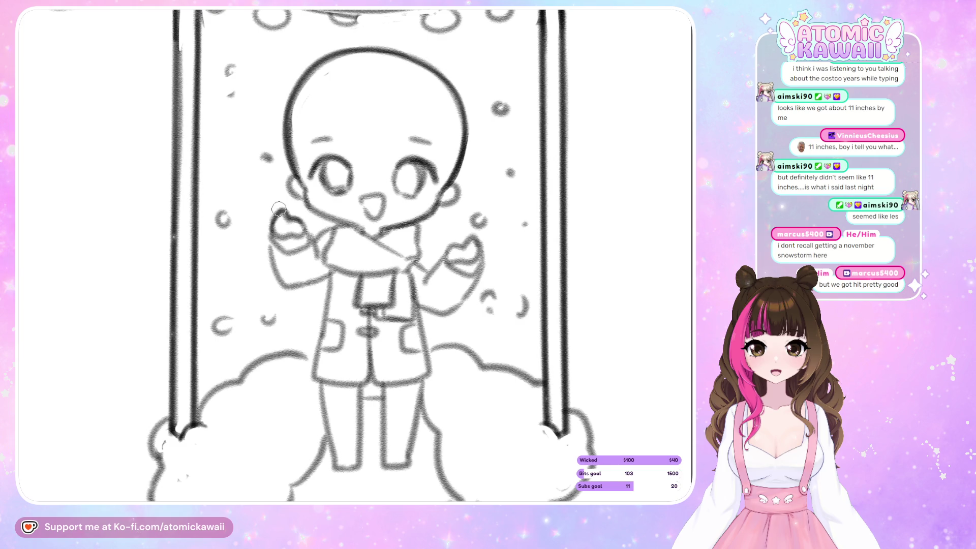
{"action": "key", "text": "m"}
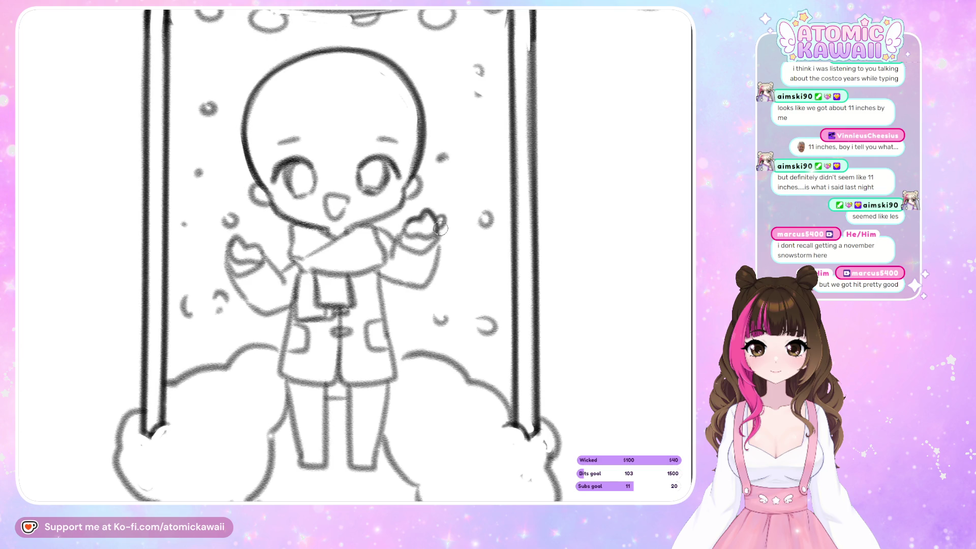
{"action": "key", "text": "m"}
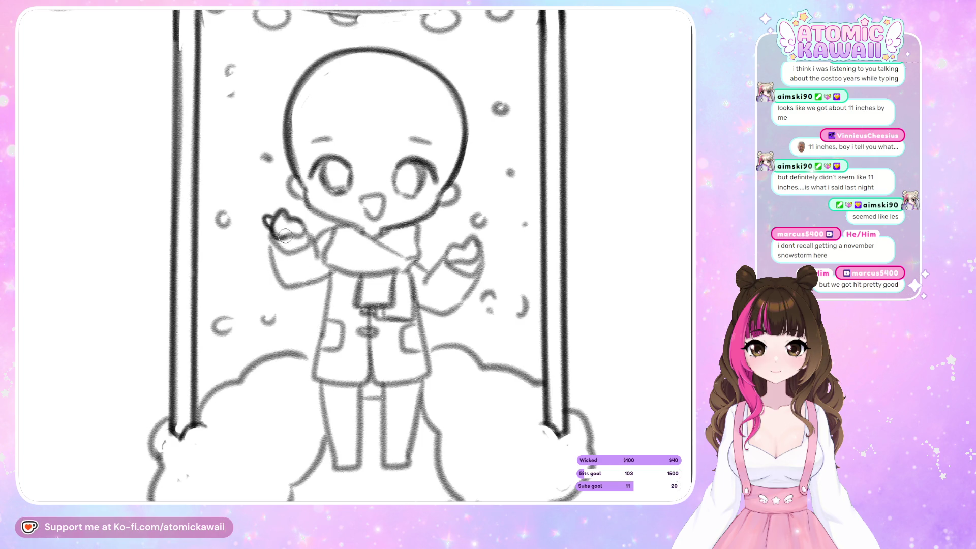
{"action": "key", "text": "m"}
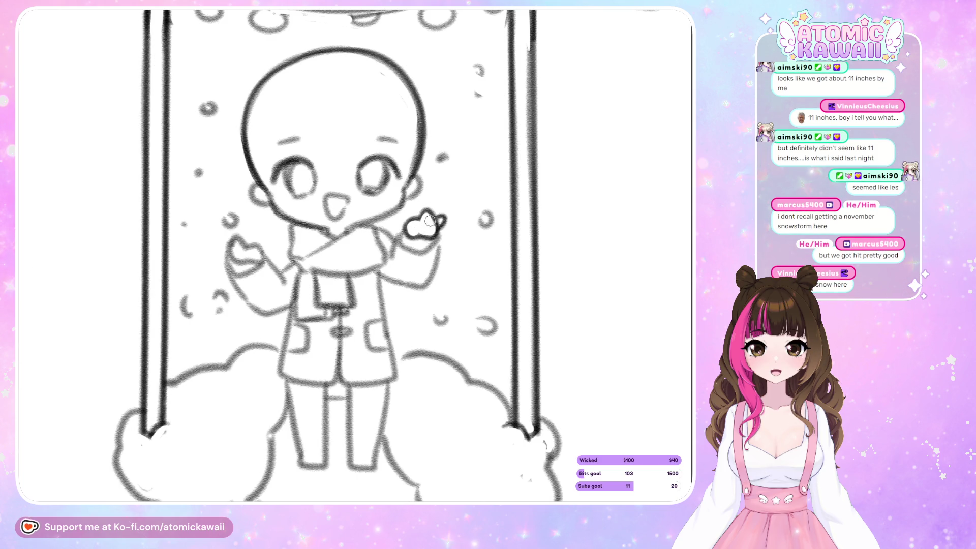
{"action": "key", "text": "m"}
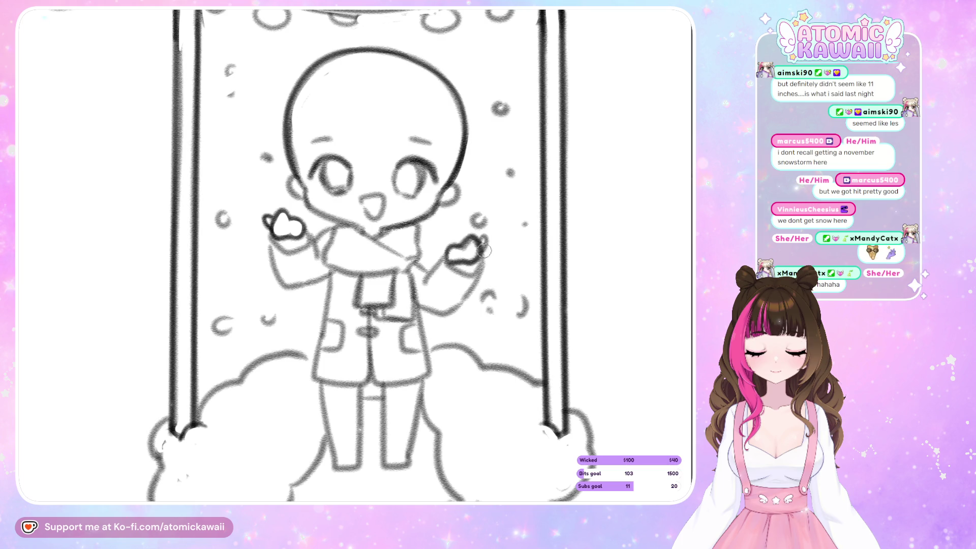
{"action": "key", "text": "m"}
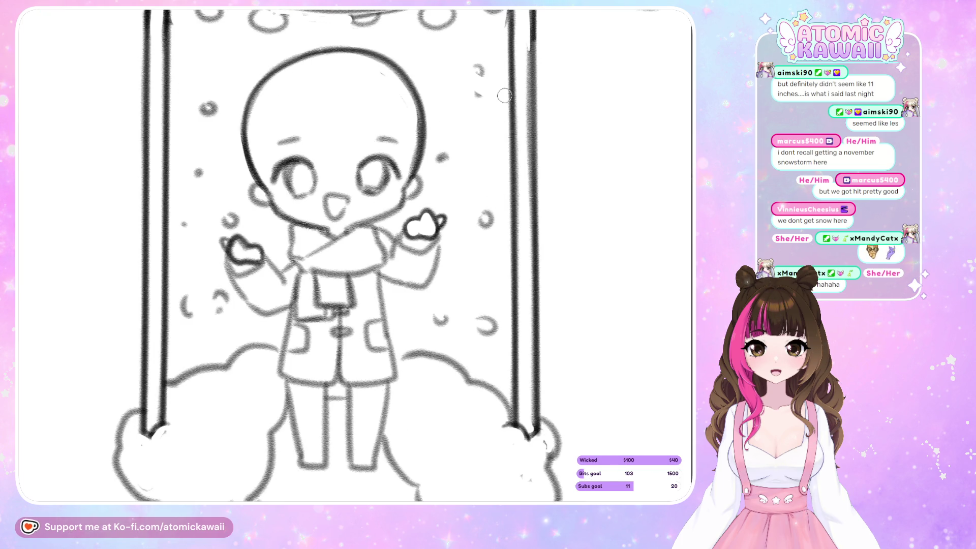
{"action": "key", "text": "m"}
{"action": "key", "text": "m"}
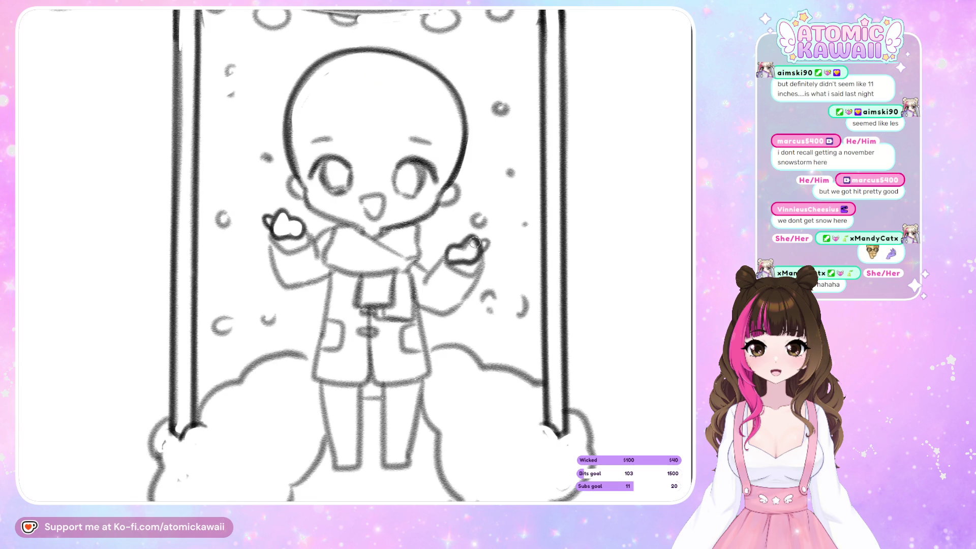
{"action": "mouse_move", "coordinate": [464, 249]}
{"action": "left_mouse_down"}
{"action": "mouse_move", "coordinate": [478, 254]}
{"action": "mouse_move", "coordinate": [460, 257]}
{"action": "left_mouse_up"}
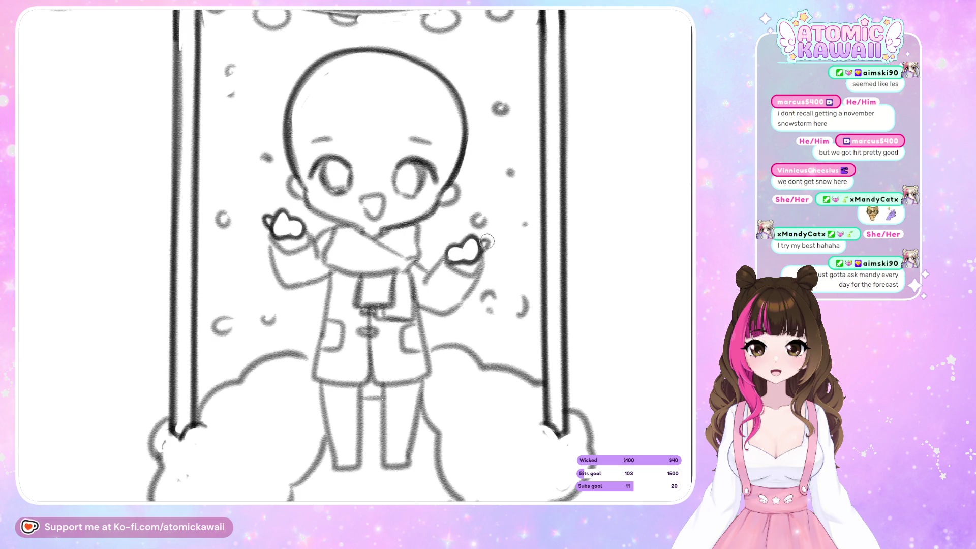
{"action": "key", "text": "m"}
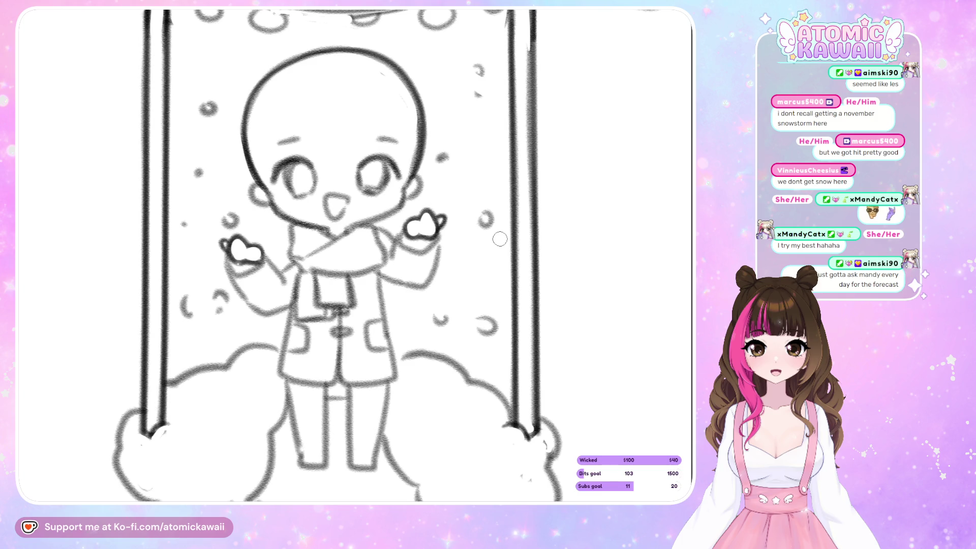
- Erase the faint strokes along the right arm's lower outline, then lasso the right hand and arm
{"action": "key", "text": "m"}
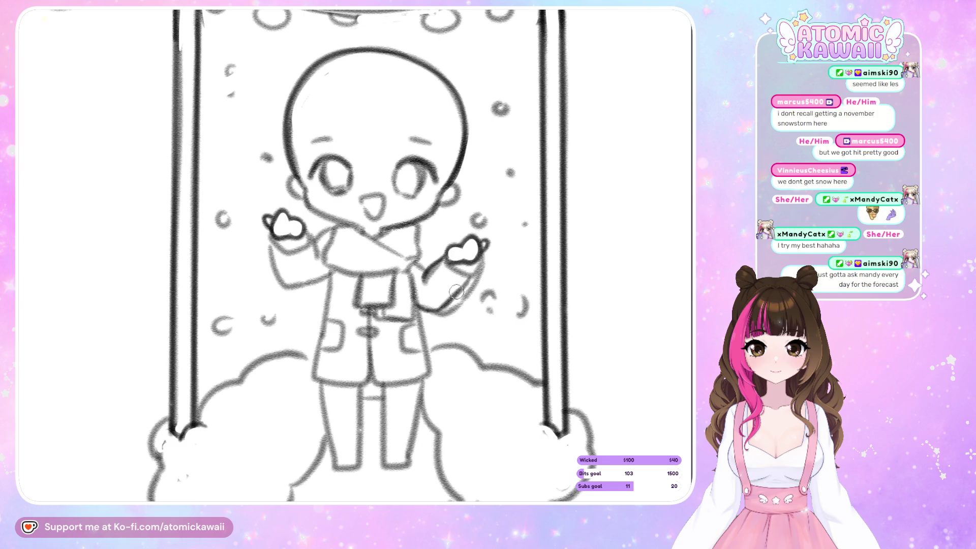
{"action": "scroll", "coordinate": [491, 207], "scroll_direction": "right", "scroll_amount": 2}
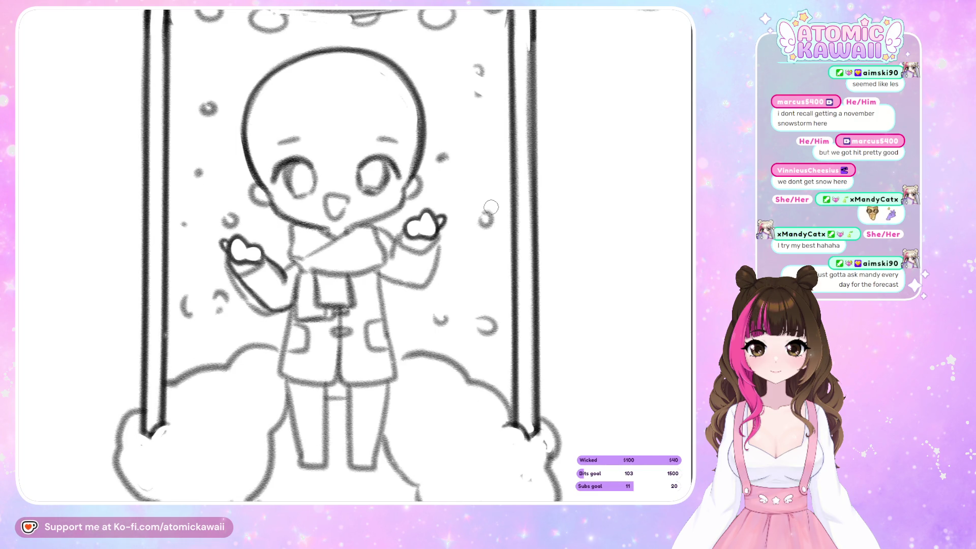
{"action": "scroll", "coordinate": [491, 206], "scroll_direction": "left", "scroll_amount": 2}
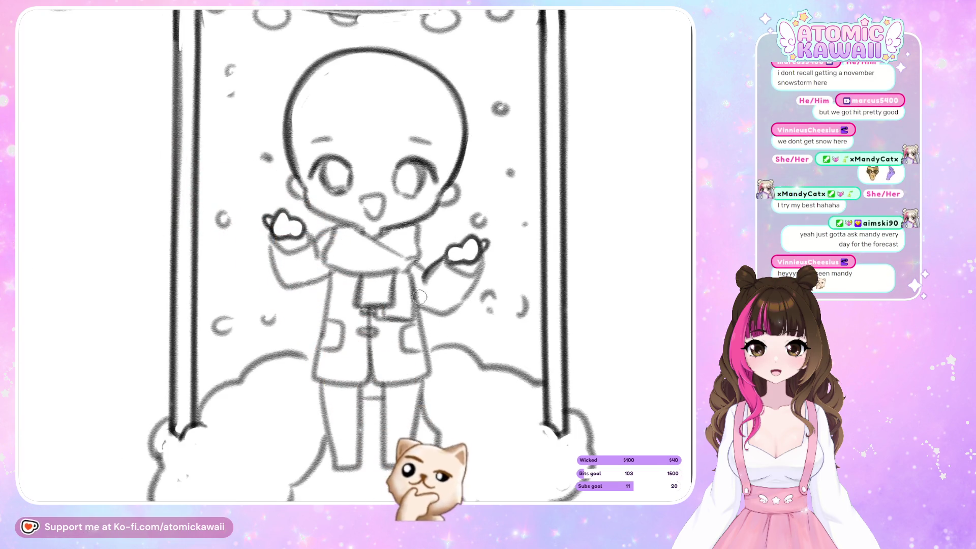
{"action": "scroll", "coordinate": [395, 233], "scroll_direction": "right", "scroll_amount": 2}
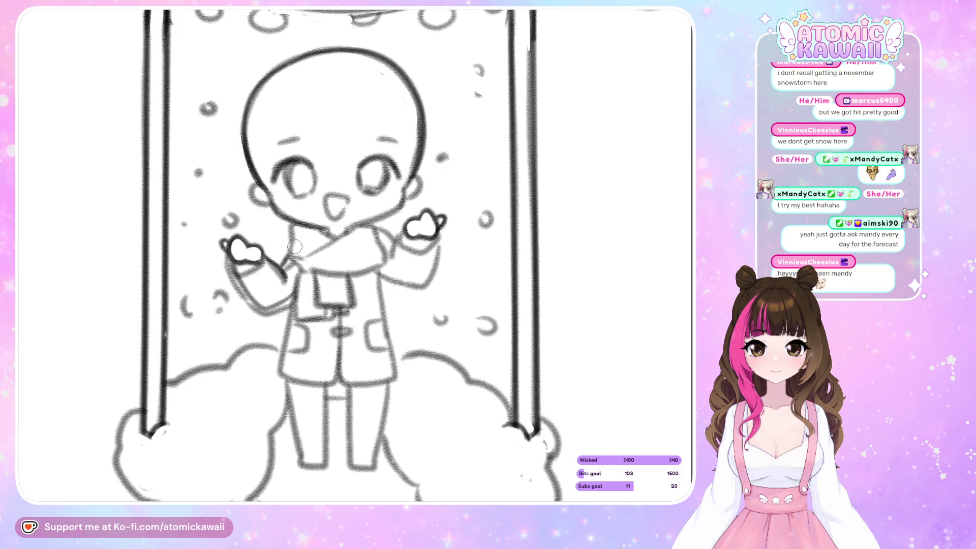
{"action": "key", "text": "h"}
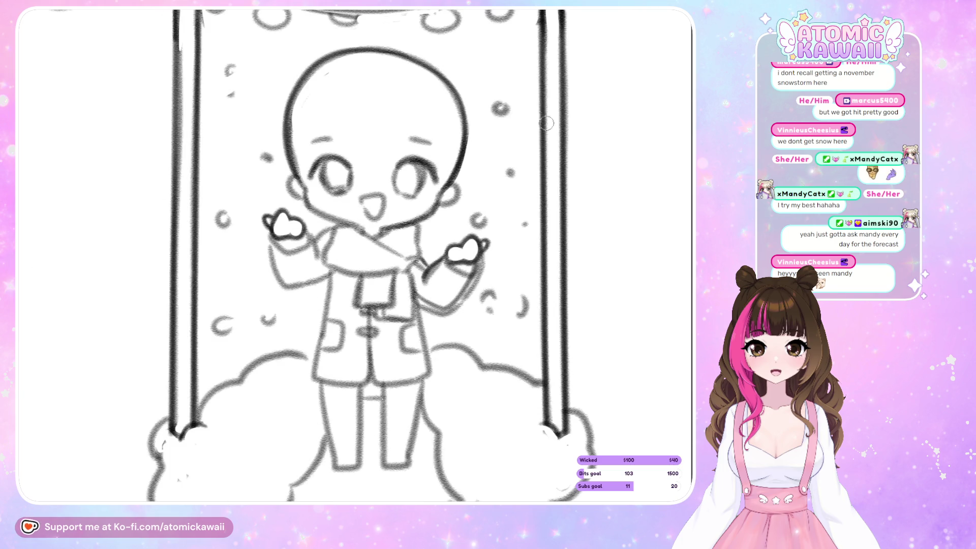
{"action": "left_click_drag", "start_coordinate": [483, 264], "coordinate": [446, 313]}
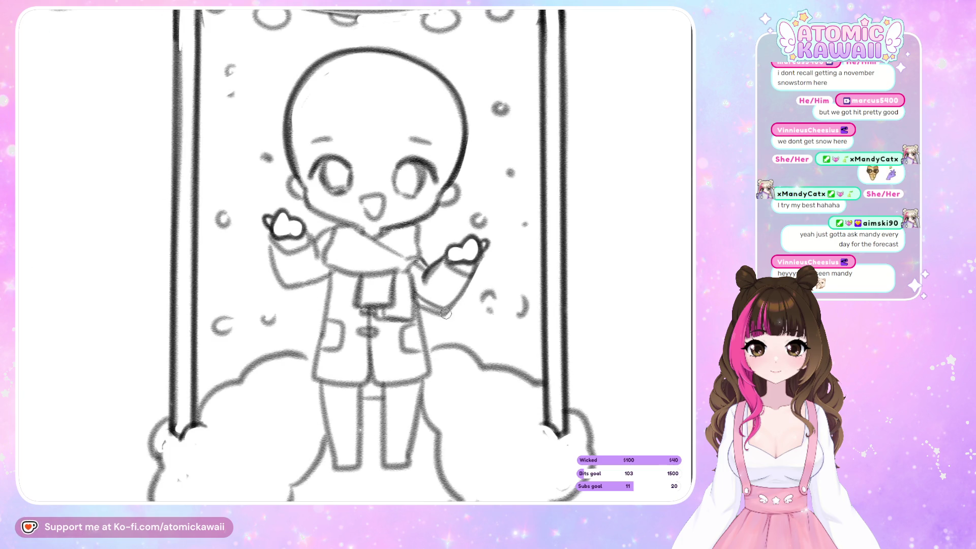
{"action": "key", "text": "h"}
{"action": "key", "text": "h"}
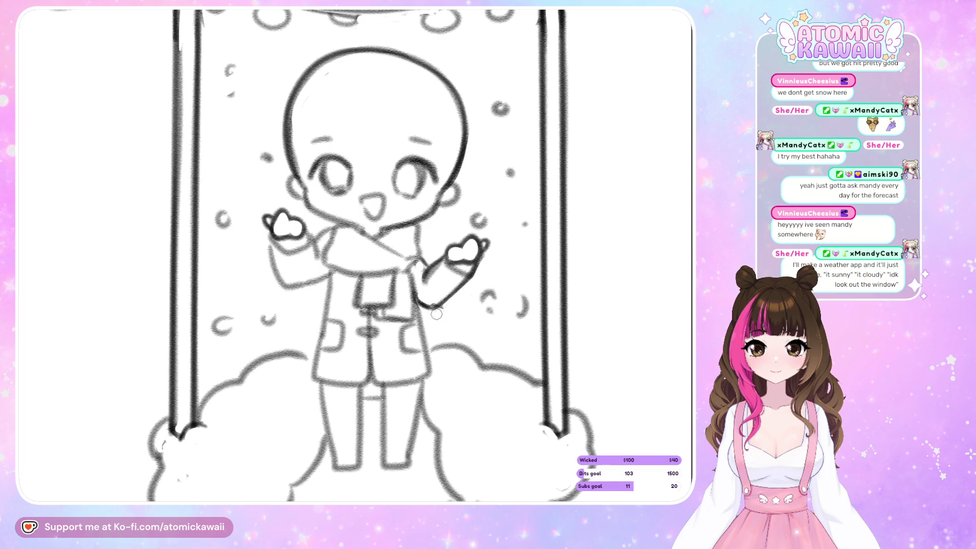
{"action": "key", "text": "m"}
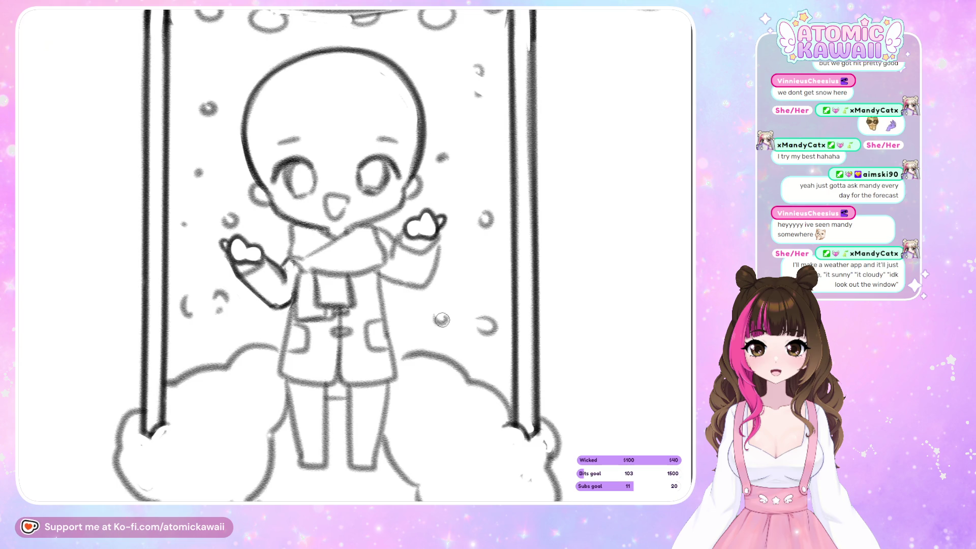
{"action": "key", "text": "m"}
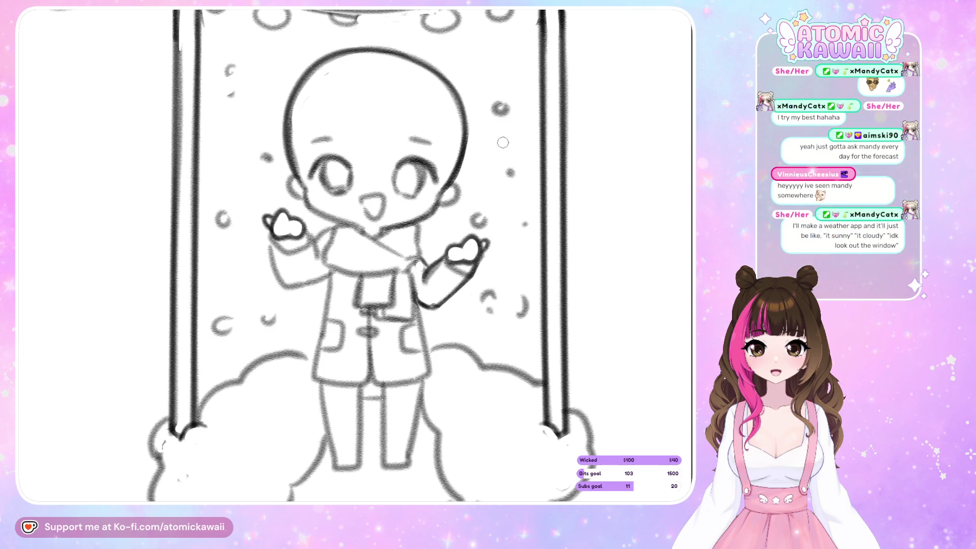
{"action": "mouse_move", "coordinate": [489, 229]}
{"action": "left_mouse_down"}
{"action": "mouse_move", "coordinate": [455, 232]}
{"action": "mouse_move", "coordinate": [424, 292]}
{"action": "mouse_move", "coordinate": [496, 255]}
{"action": "left_mouse_up"}
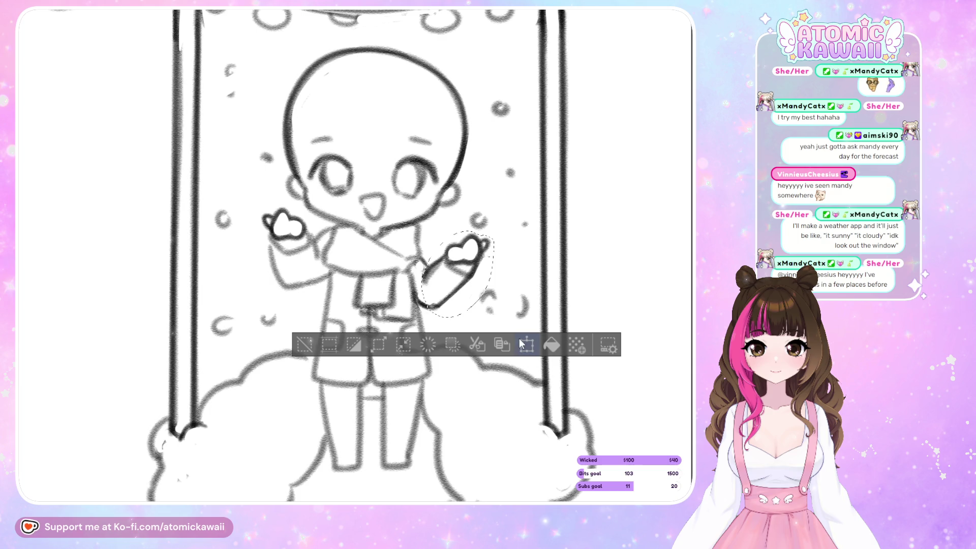
- Move the selected right arm slightly up-left and deselect
{"action": "left_click", "coordinate": [527, 347]}
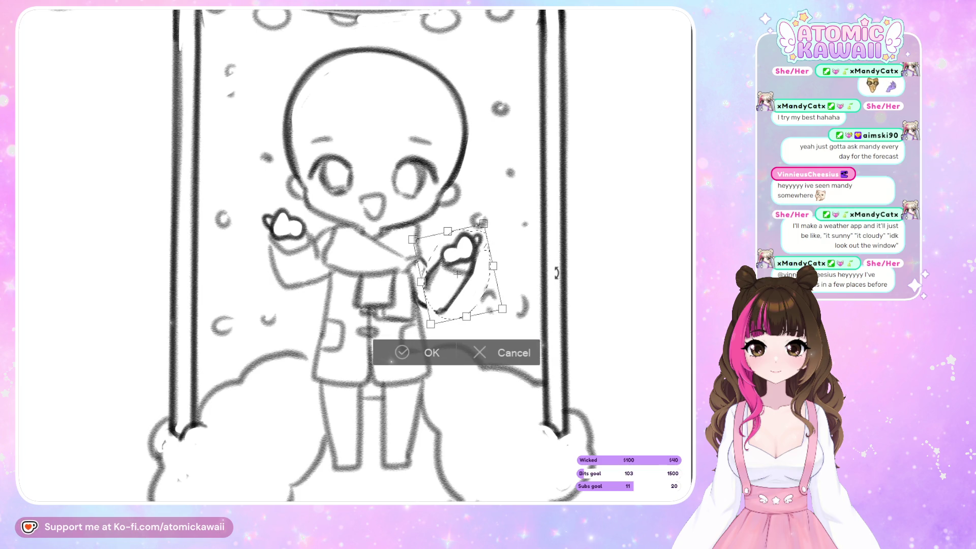
{"action": "left_click_drag", "start_coordinate": [491, 311], "coordinate": [481, 318]}
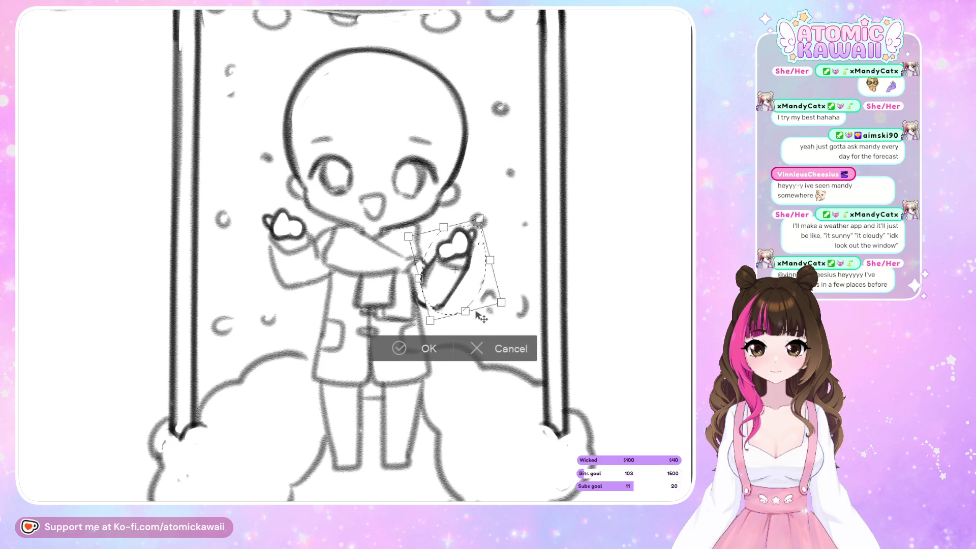
{"action": "left_click", "coordinate": [428, 349]}
{"action": "key", "text": "ctrl+d"}
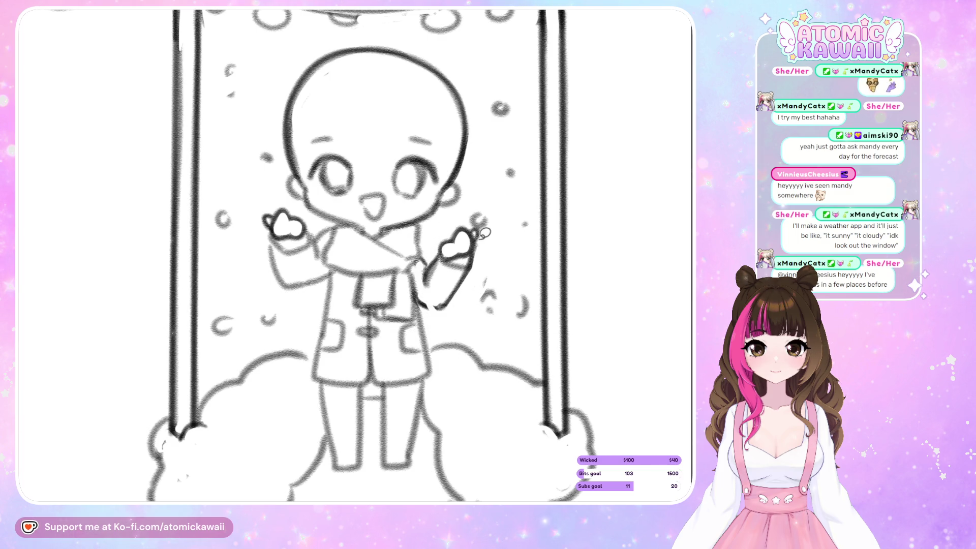
- Rotate the right hand holding the heart about 24° clockwise
{"action": "left_click_drag", "start_coordinate": [448, 229], "coordinate": [450, 231]}
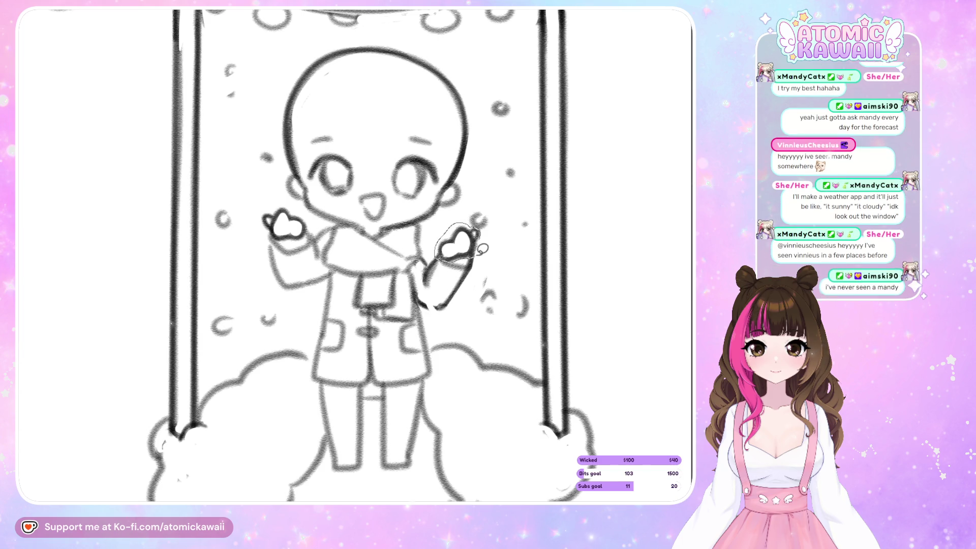
{"action": "key", "text": "ctrl+t"}
{"action": "left_click_drag", "start_coordinate": [523, 250], "coordinate": [521, 265]}
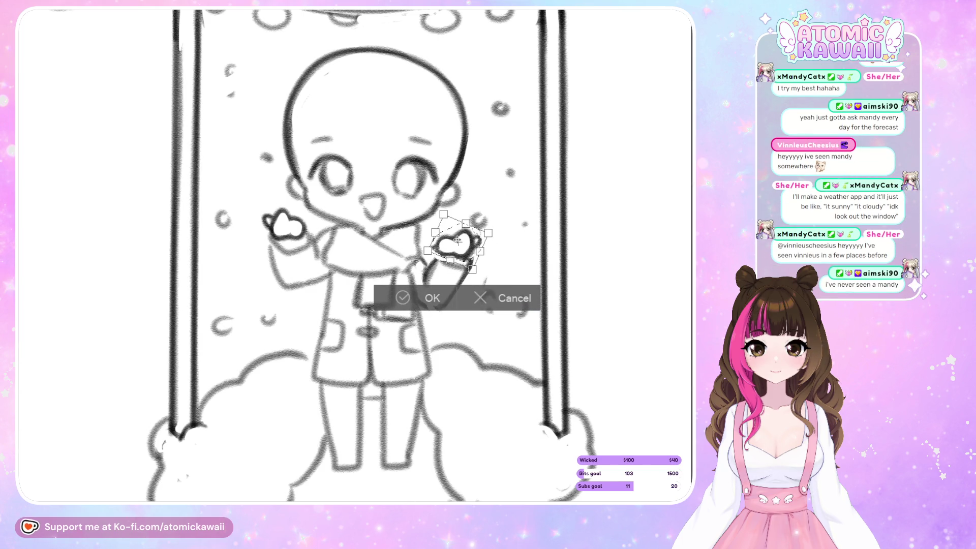
{"action": "left_click_drag", "start_coordinate": [466, 244], "coordinate": [511, 242]}
{"action": "left_click", "coordinate": [407, 298]}
{"action": "key", "text": "ctrl+d"}
- Mirror the canvas view repeatedly to check the right sleeve and arm lines against the tilted mitten
{"action": "key", "text": "h"}
{"action": "key", "text": "h"}
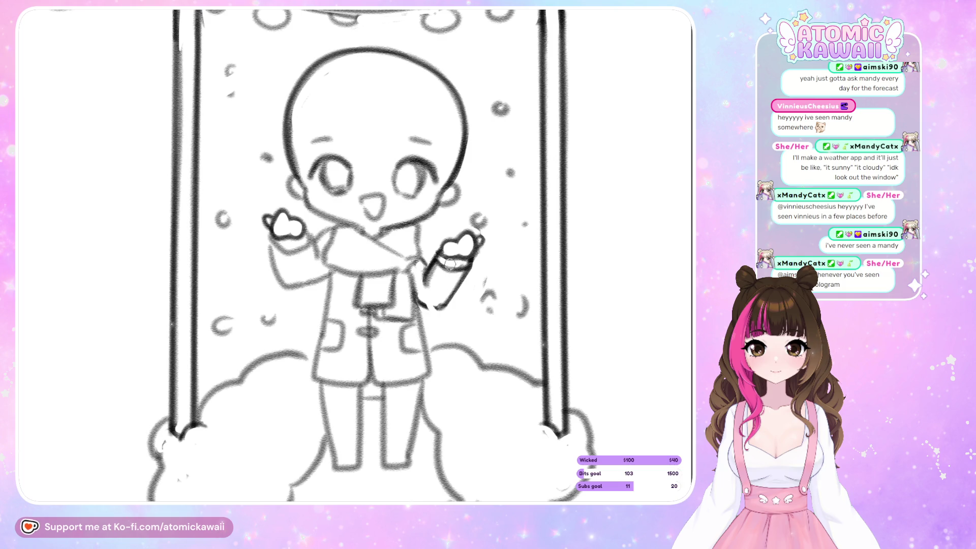
{"action": "key", "text": "h"}
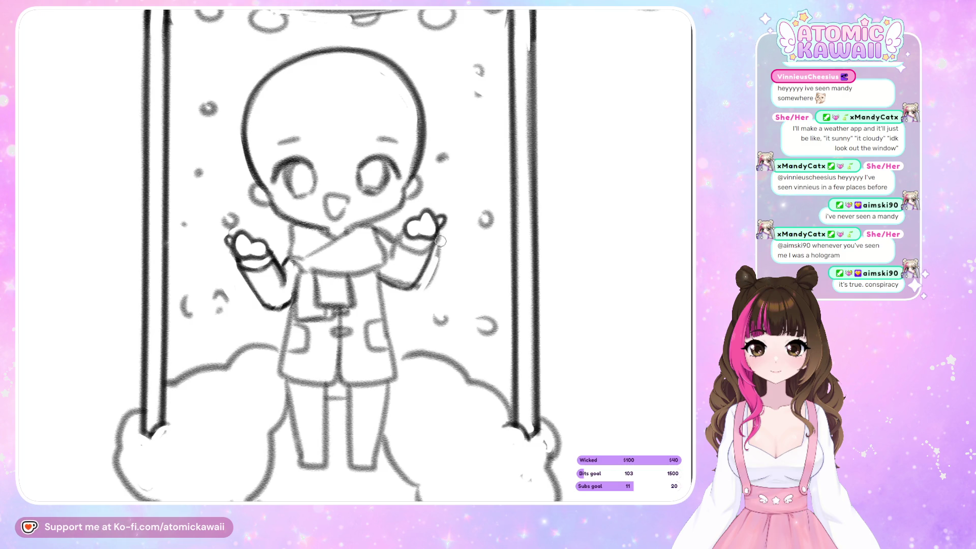
{"action": "key", "text": "m"}
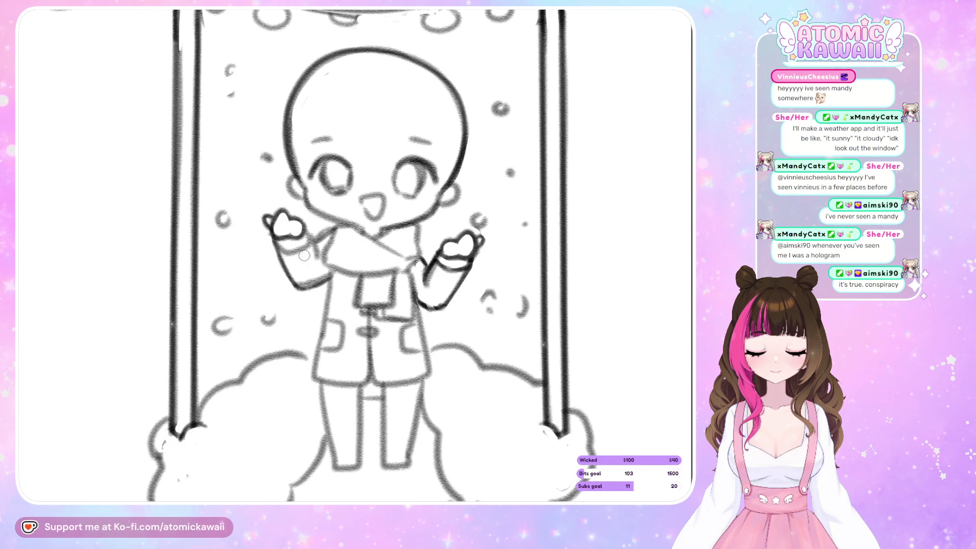
{"action": "key", "text": "m"}
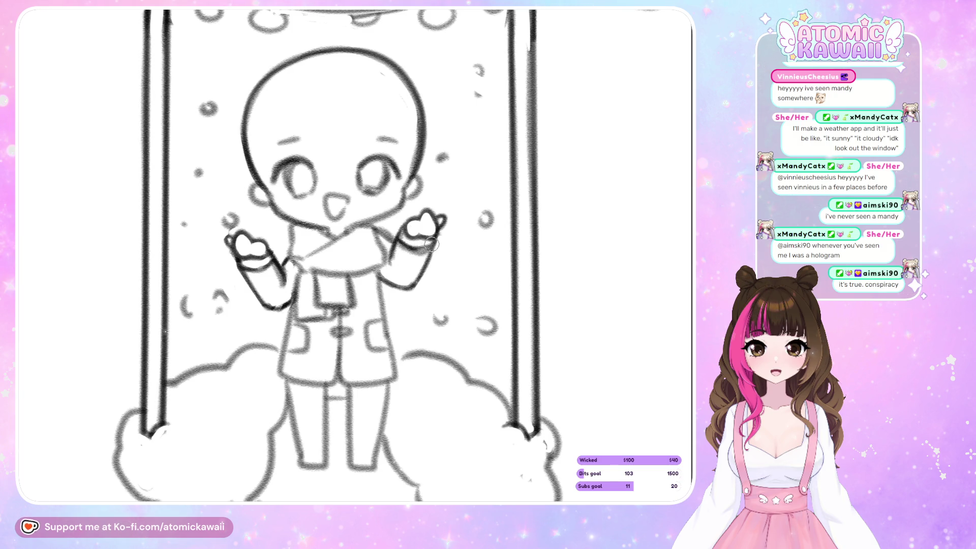
{"action": "key", "text": "m"}
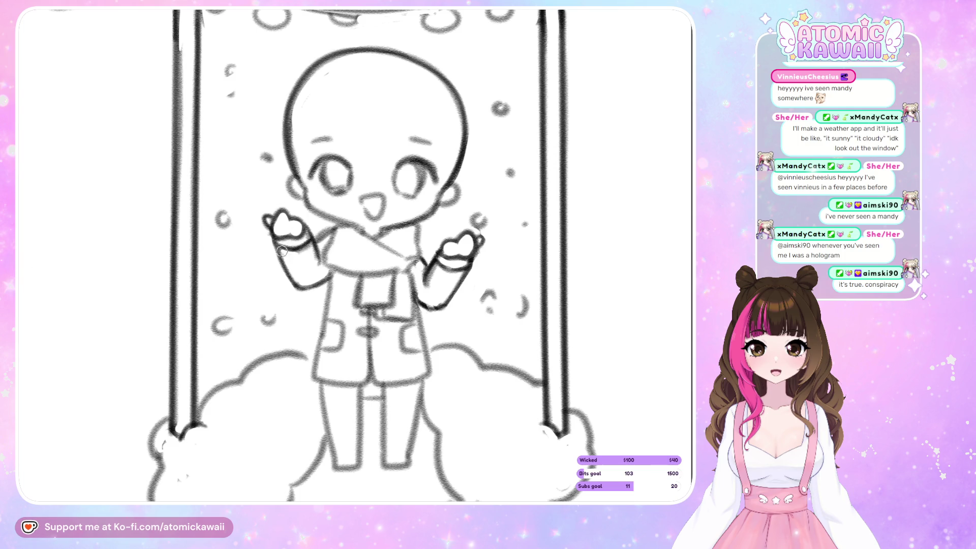
{"action": "key", "text": "m"}
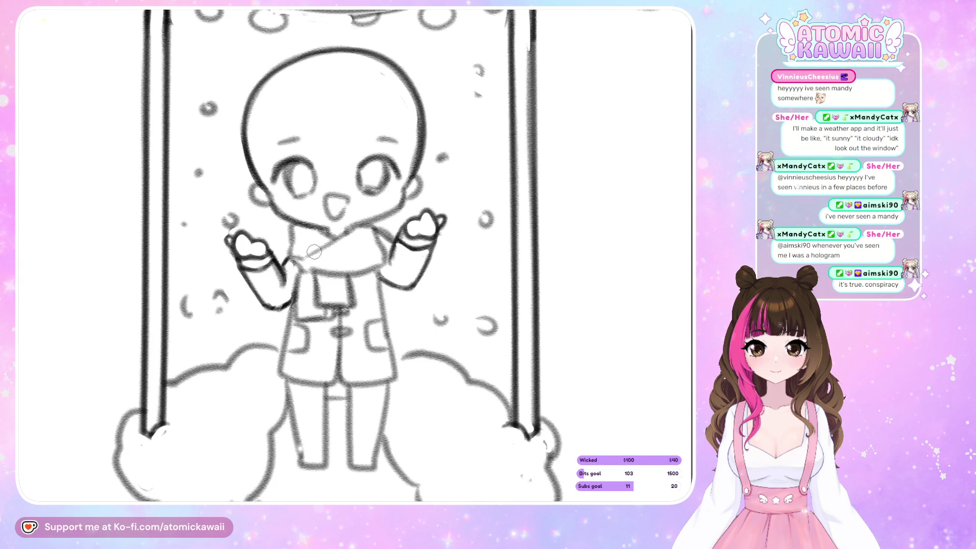
{"action": "key", "text": "m"}
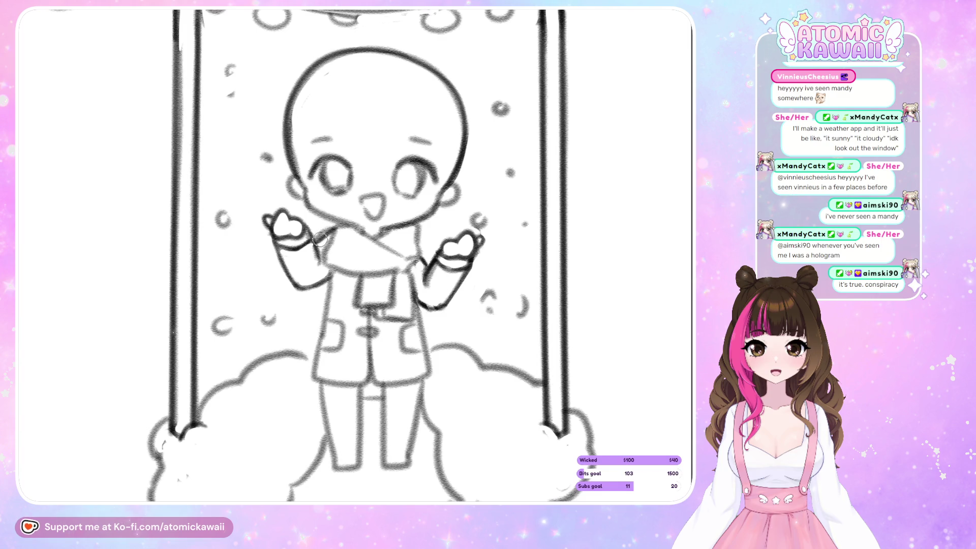
- Redraw the scarf's collar line more lightly and erase part of the rough collar
{"action": "key", "text": "m"}
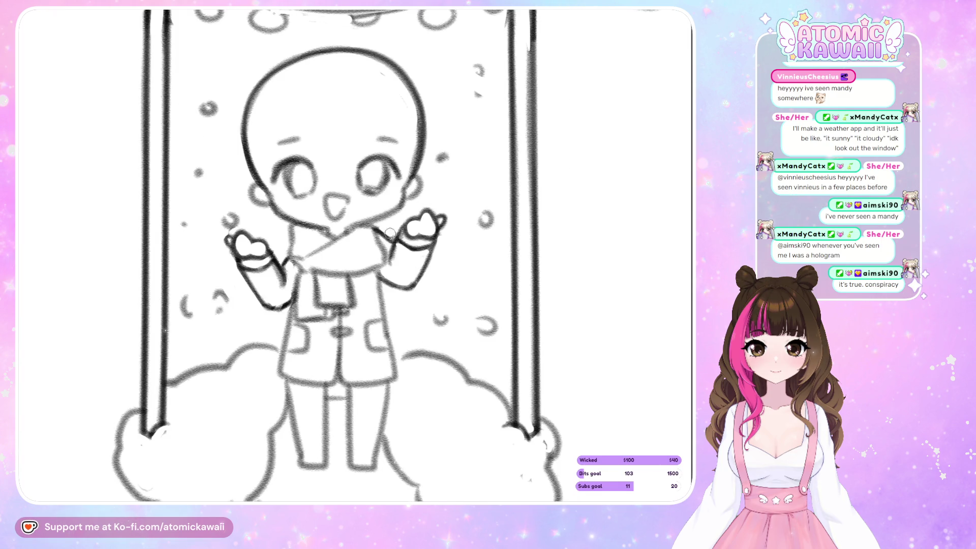
{"action": "left_click_drag", "start_coordinate": [298, 258], "coordinate": [350, 230]}
{"action": "key", "text": "ctrl+z"}
{"action": "left_click_drag", "start_coordinate": [292, 255], "coordinate": [359, 229]}
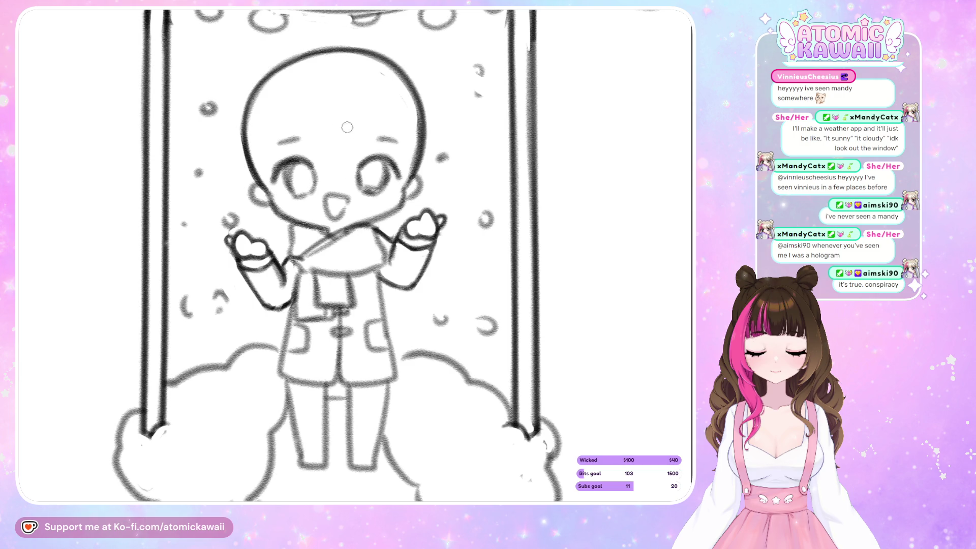
{"action": "left_click_drag", "start_coordinate": [305, 256], "coordinate": [360, 230]}
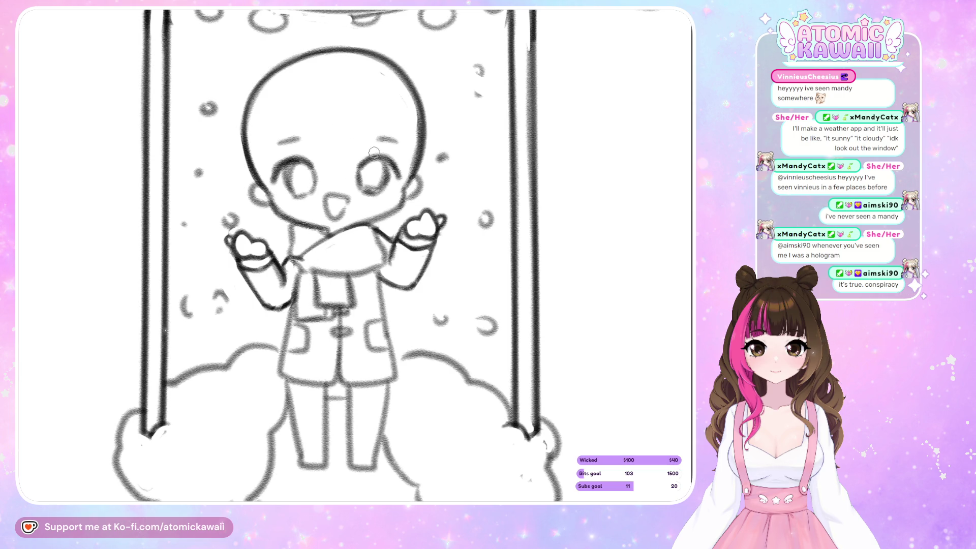
{"action": "scroll", "coordinate": [505, 125], "scroll_direction": "left", "scroll_amount": 2}
{"action": "scroll", "coordinate": [335, 267], "scroll_direction": "right", "scroll_amount": 2}
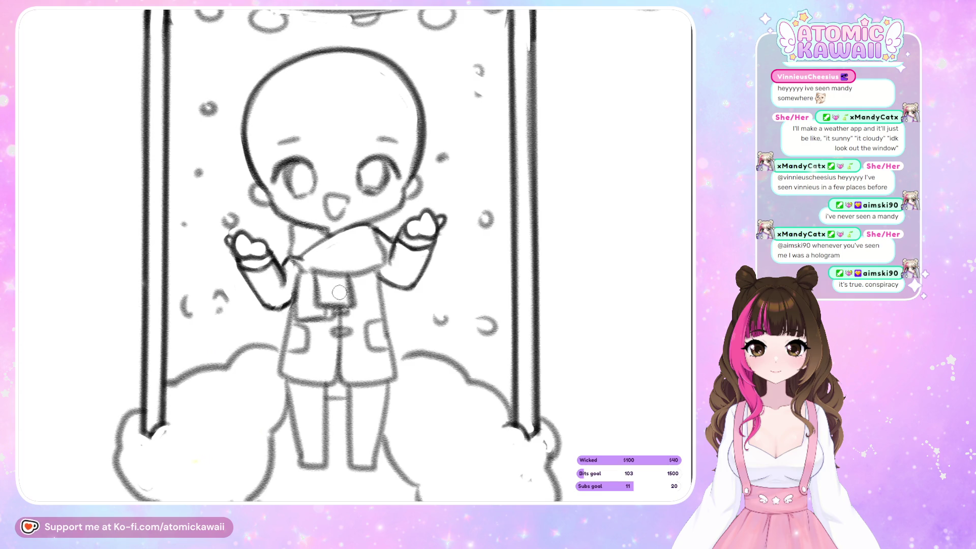
- Undo a stray darkening stroke and erase the scarf's rough lower edge
{"action": "left_click_drag", "start_coordinate": [304, 271], "coordinate": [383, 257]}
{"action": "key", "text": "ctrl+z"}
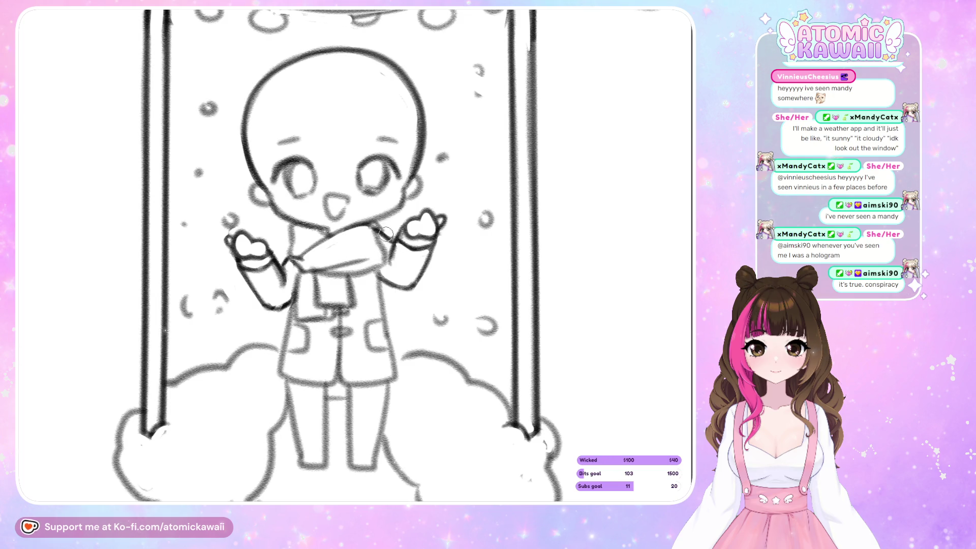
{"action": "left_click_drag", "start_coordinate": [319, 275], "coordinate": [359, 273]}
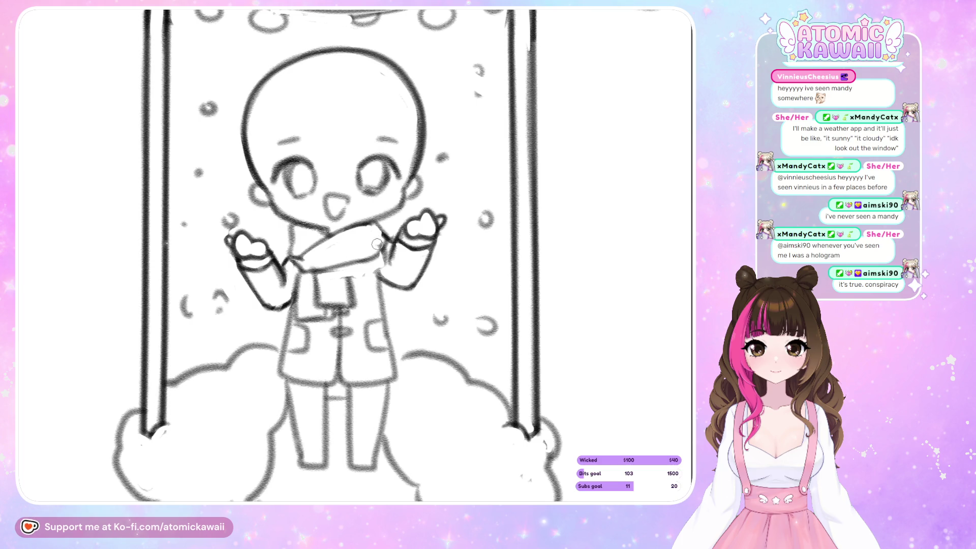
{"action": "key", "text": "h"}
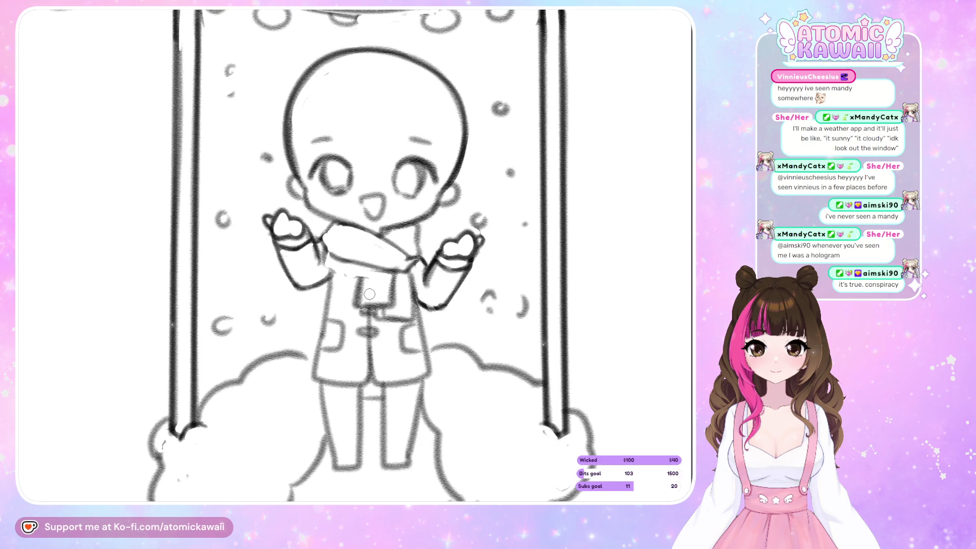
{"action": "key", "text": "h"}
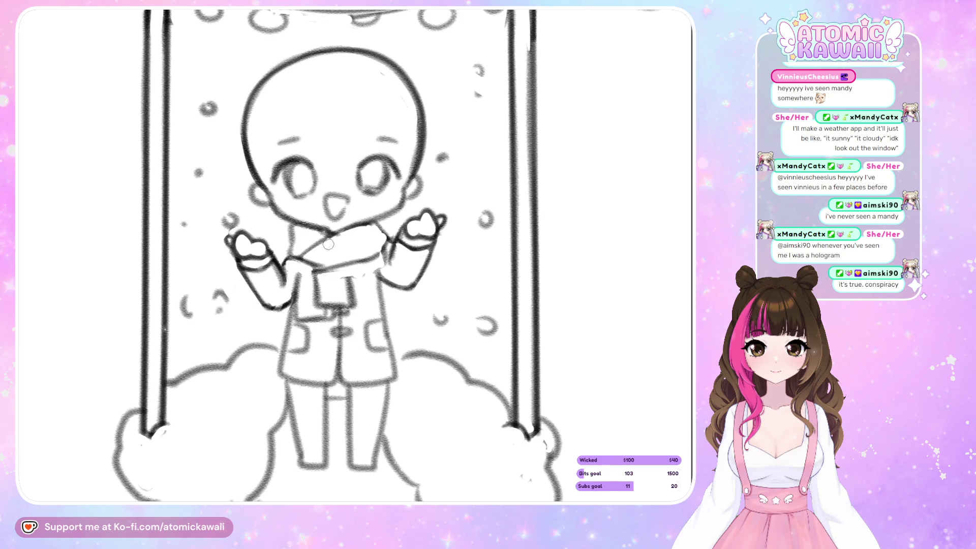
- Ink a dark line along the scarf's bottom edge
{"action": "left_click_drag", "start_coordinate": [329, 245], "coordinate": [370, 244]}
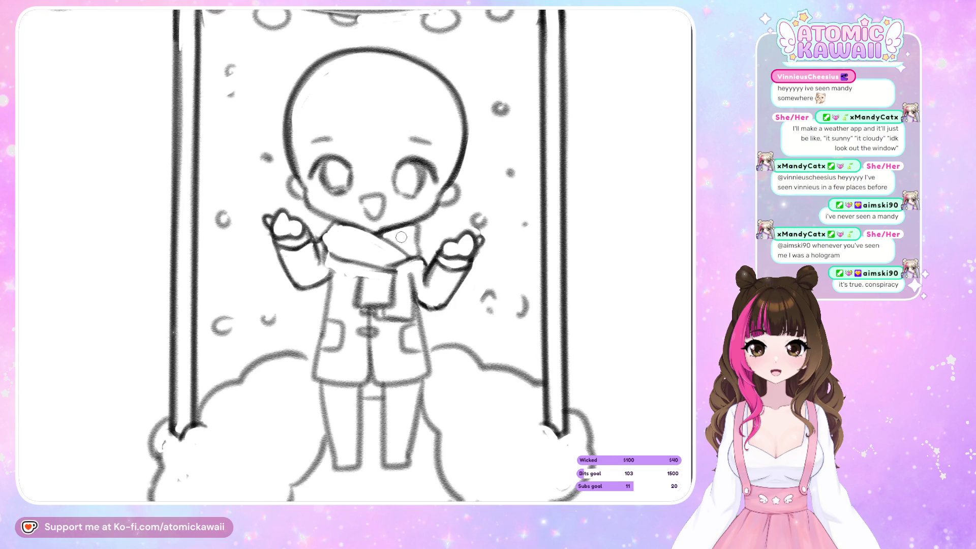
{"action": "left_click_drag", "start_coordinate": [401, 239], "coordinate": [366, 239]}
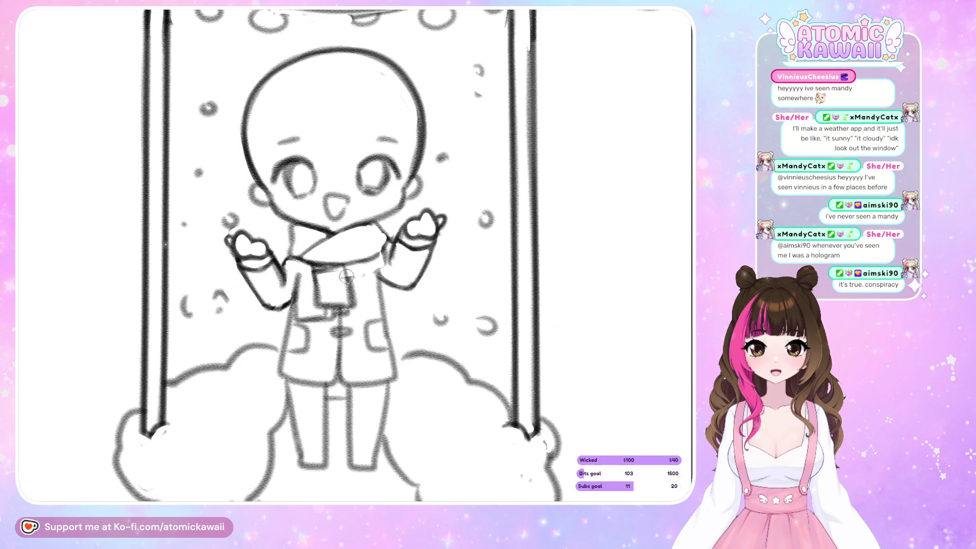
{"action": "left_click_drag", "start_coordinate": [310, 222], "coordinate": [348, 223]}
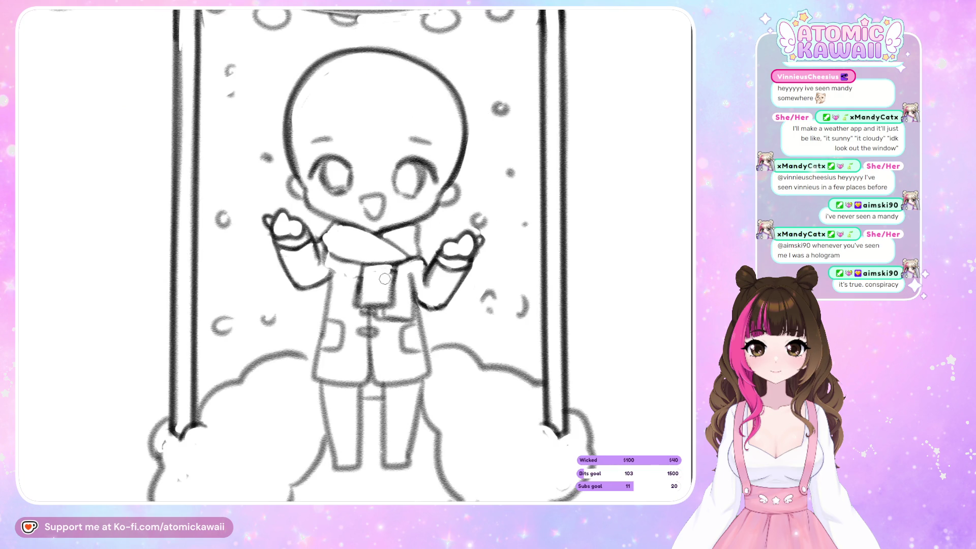
{"action": "left_click_drag", "start_coordinate": [459, 211], "coordinate": [418, 211]}
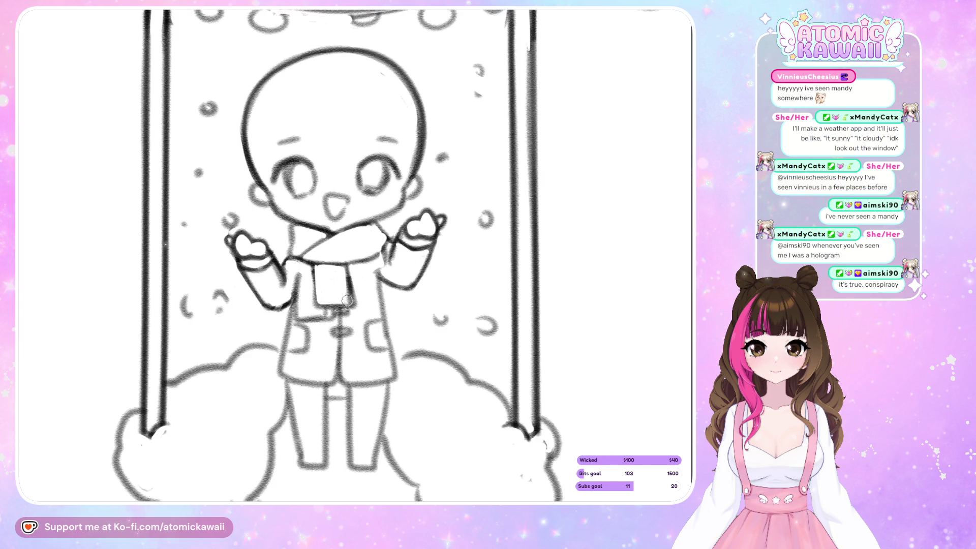
{"action": "left_click_drag", "start_coordinate": [347, 300], "coordinate": [383, 300]}
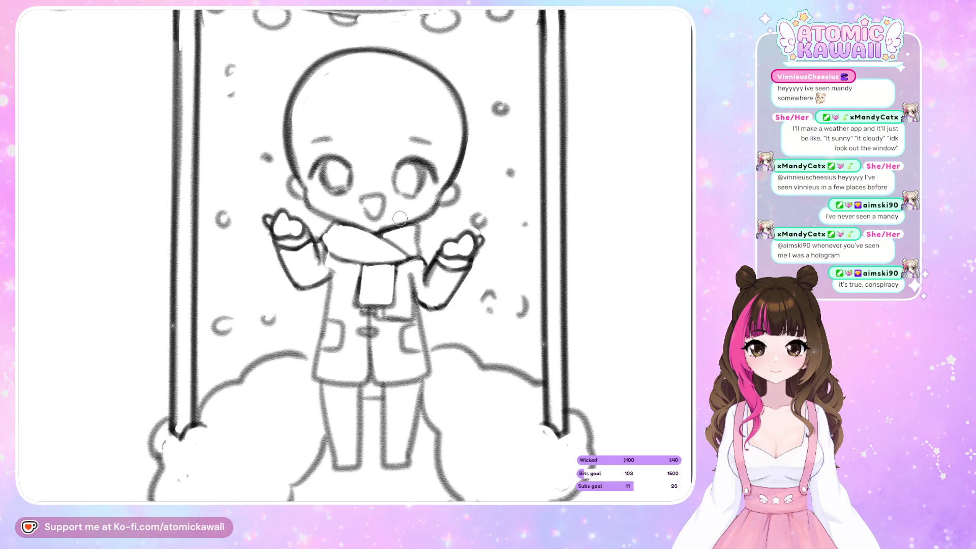
{"action": "left_click_drag", "start_coordinate": [359, 262], "coordinate": [403, 259]}
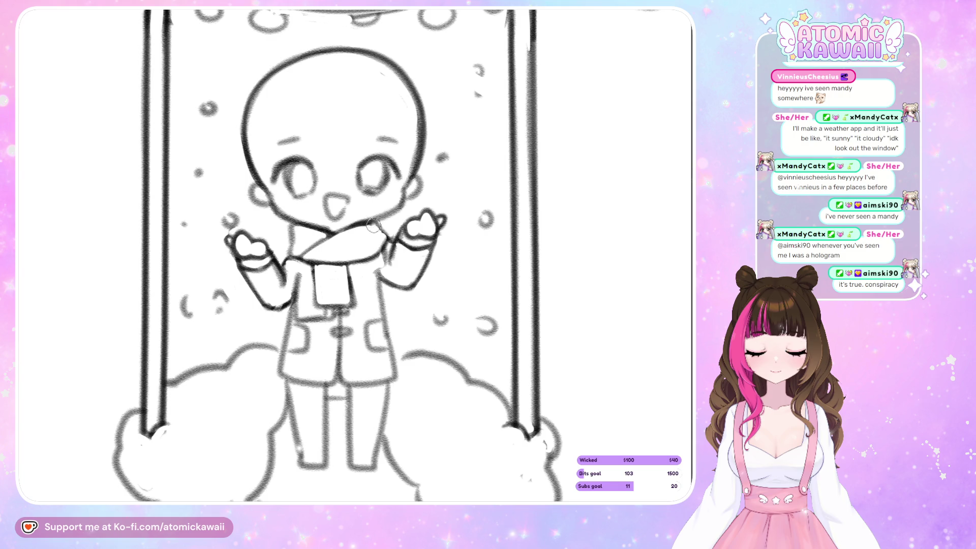
- Flip the canvas view back and forth to check the redrawn scarf
{"action": "key", "text": "h"}
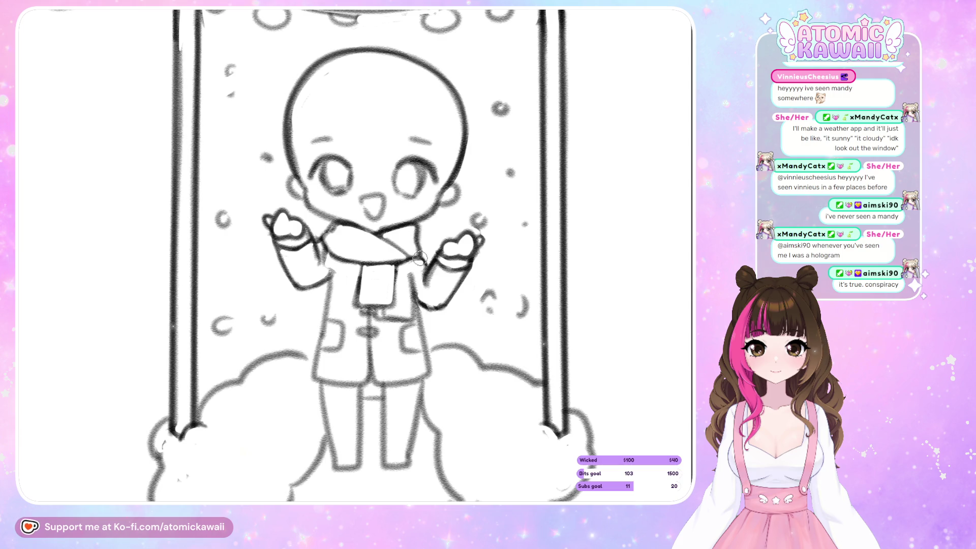
{"action": "key", "text": "h"}
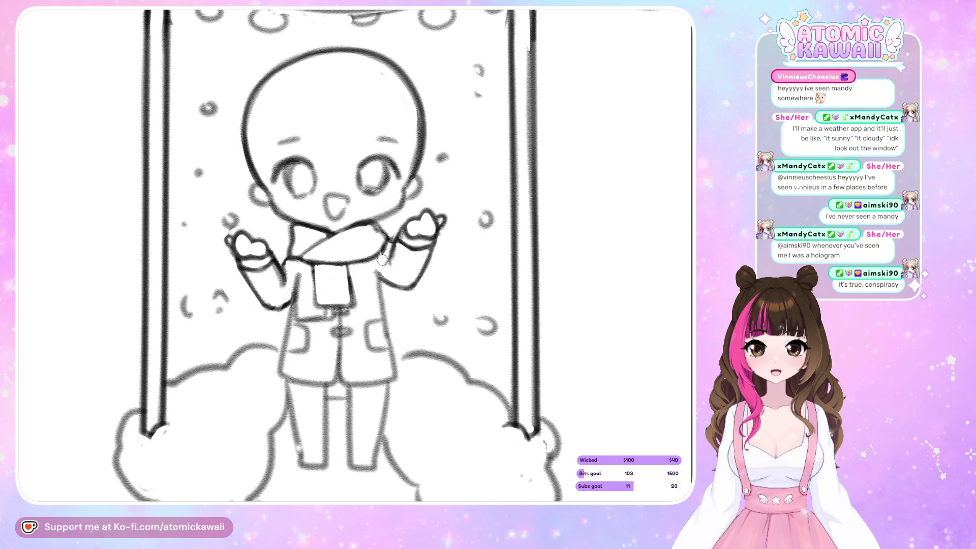
{"action": "key", "text": "h"}
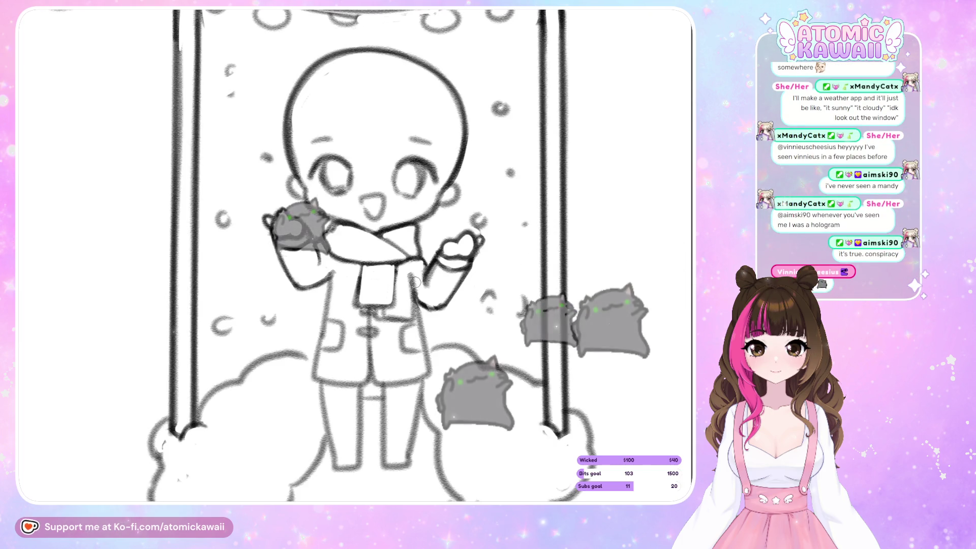
{"action": "key", "text": "h"}
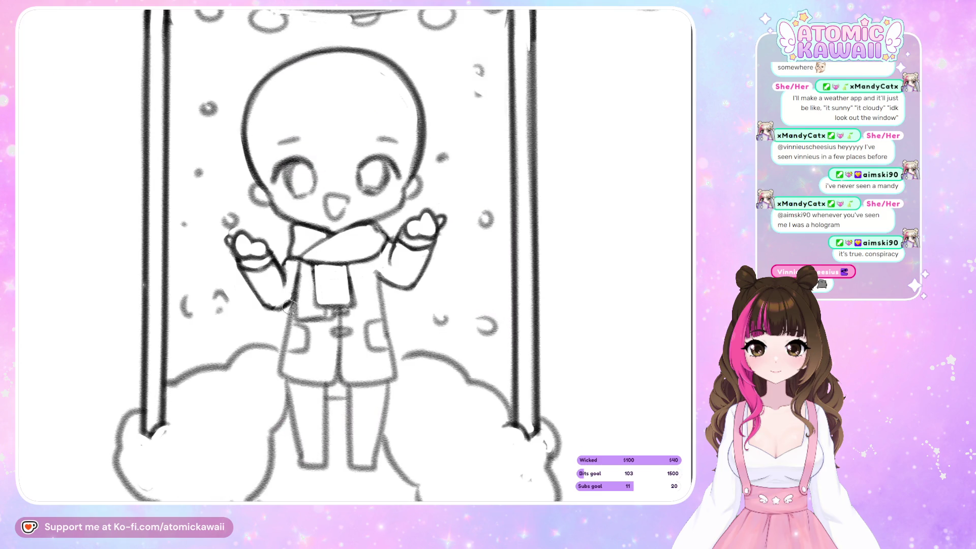
{"action": "key", "text": "h"}
{"action": "key", "text": "h"}
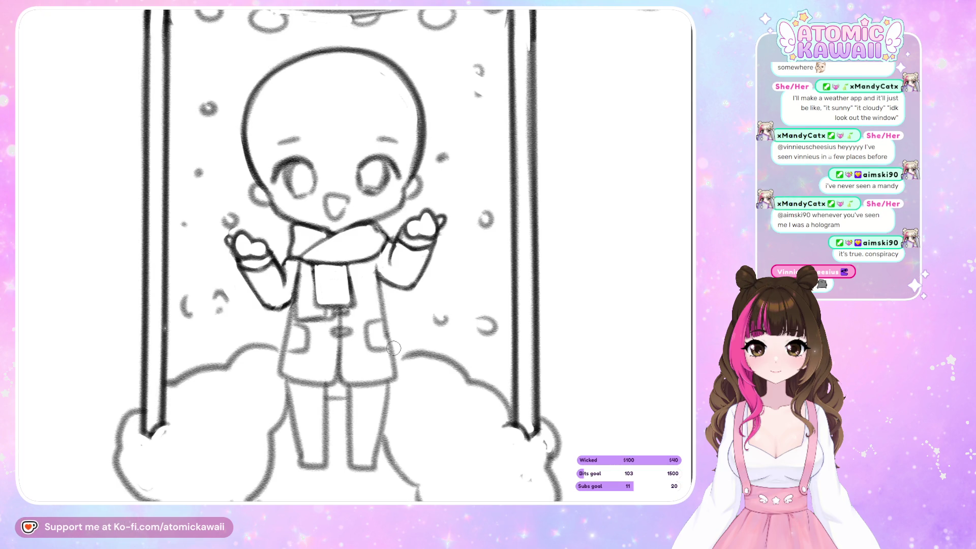
{"action": "key", "text": "h"}
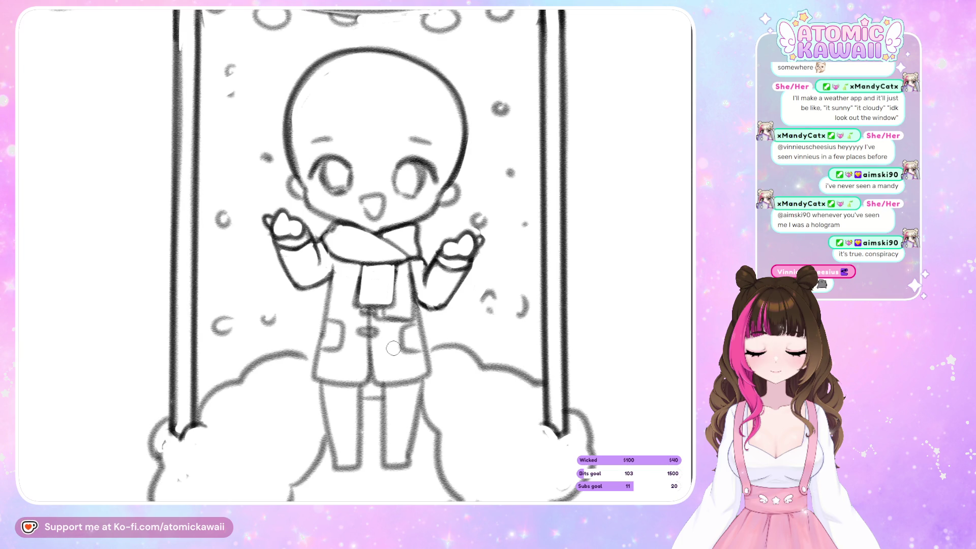
{"action": "scroll", "coordinate": [393, 347], "scroll_direction": "down", "scroll_amount": 5}
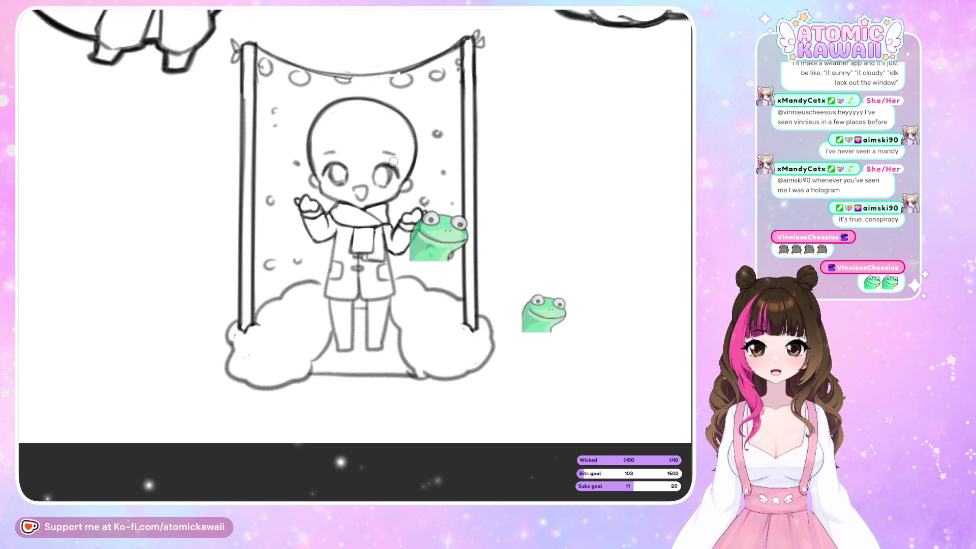
- Lasso the dragon onesie sketch, flip it horizontally and nudge it up slightly
{"action": "scroll", "coordinate": [384, 250], "scroll_direction": "up", "scroll_amount": 5}
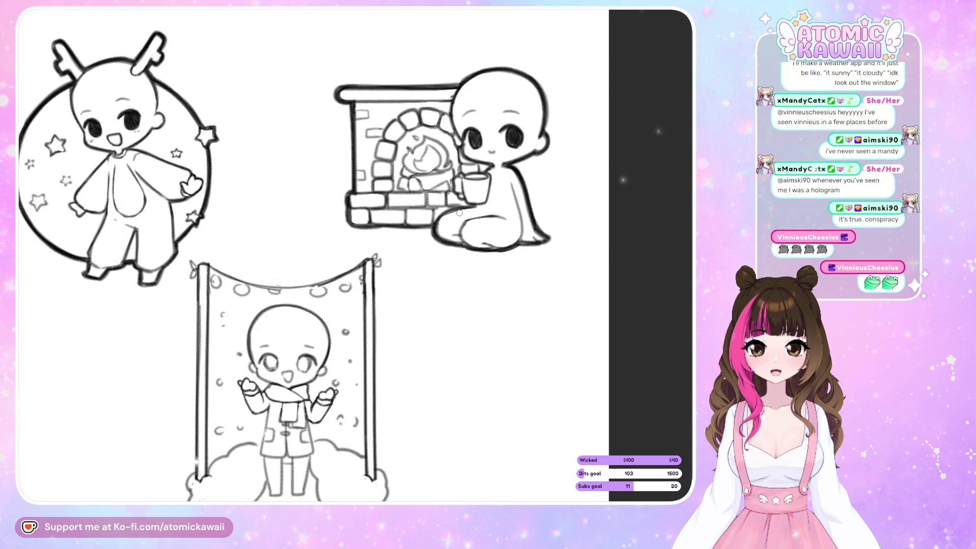
{"action": "scroll", "coordinate": [459, 213], "scroll_direction": "down", "scroll_amount": 5}
{"action": "scroll", "coordinate": [212, 216], "scroll_direction": "up", "scroll_amount": 5}
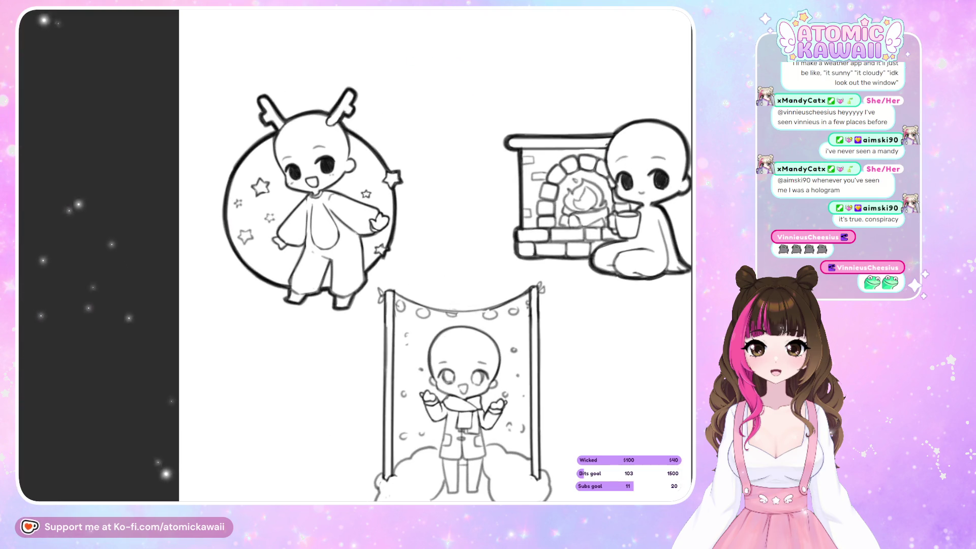
{"action": "mouse_move", "coordinate": [435, 192]}
{"action": "left_mouse_down"}
{"action": "mouse_move", "coordinate": [368, 310]}
{"action": "mouse_move", "coordinate": [195, 147]}
{"action": "mouse_move", "coordinate": [401, 54]}
{"action": "left_mouse_up"}
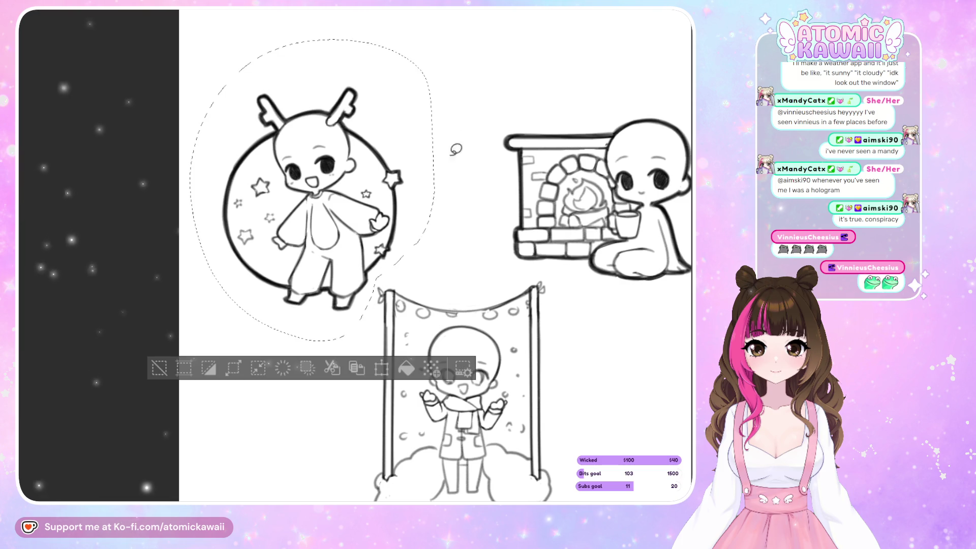
{"action": "left_click", "coordinate": [381, 367]}
{"action": "key", "text": "h"}
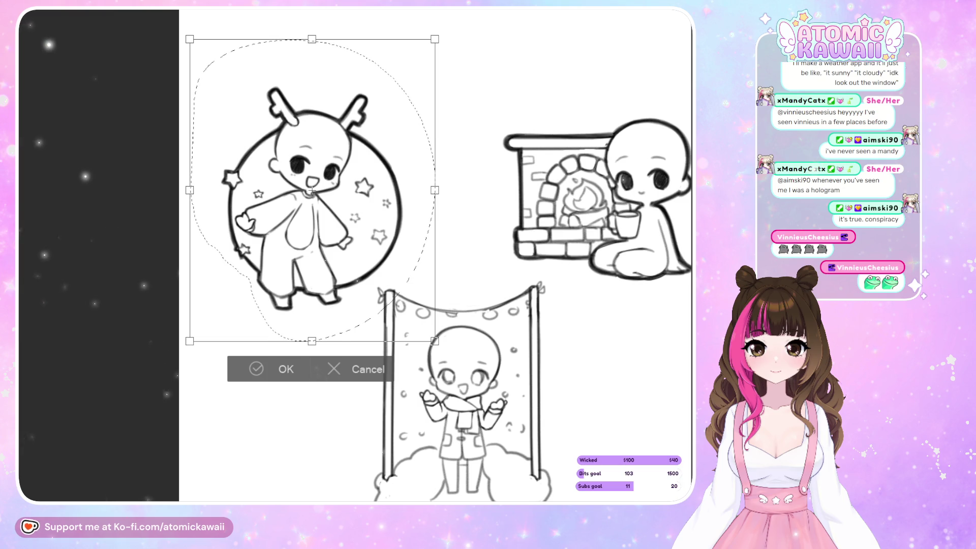
{"action": "left_click_drag", "start_coordinate": [409, 267], "coordinate": [410, 254]}
{"action": "left_click", "coordinate": [284, 355]}
- Deselect and zoom out so all three sketches show on the page
{"action": "left_click", "coordinate": [311, 399]}
{"action": "key", "text": "h"}
{"action": "key", "text": "h"}
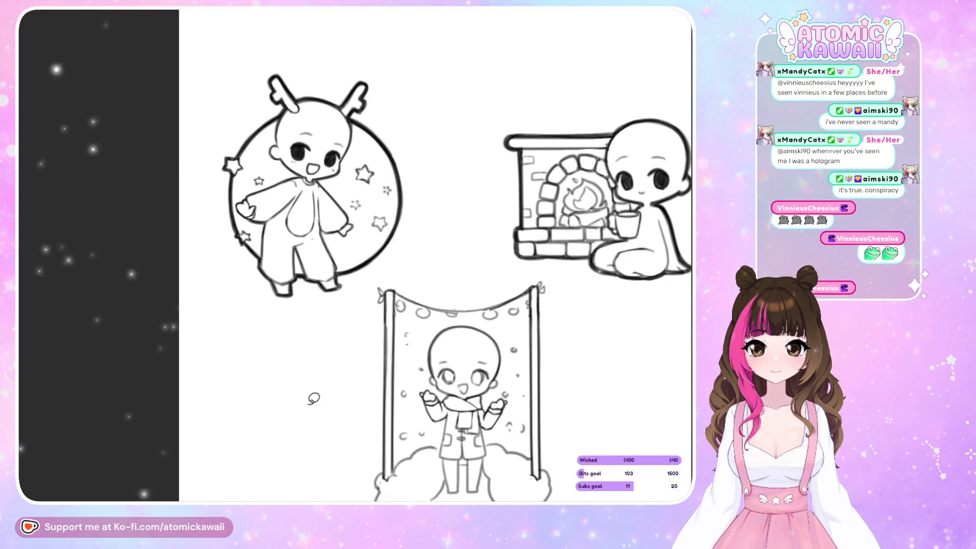
{"action": "key", "text": "ctrl+minus"}
{"action": "key", "text": "ctrl+plus"}
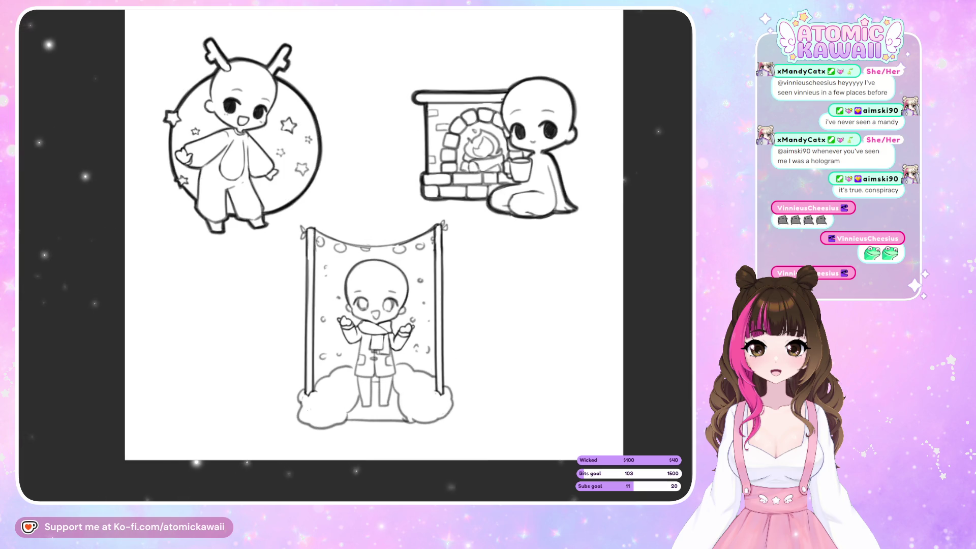